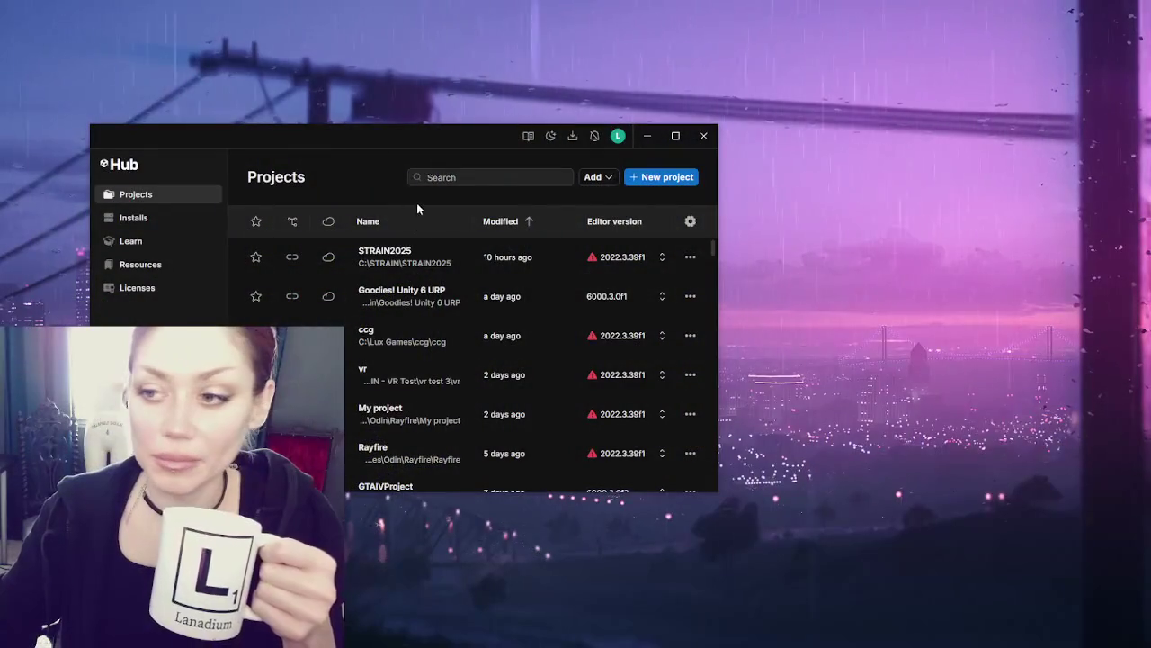
Open the STRAIN2025 project from the Unity Hub Projects list
click(399, 251)
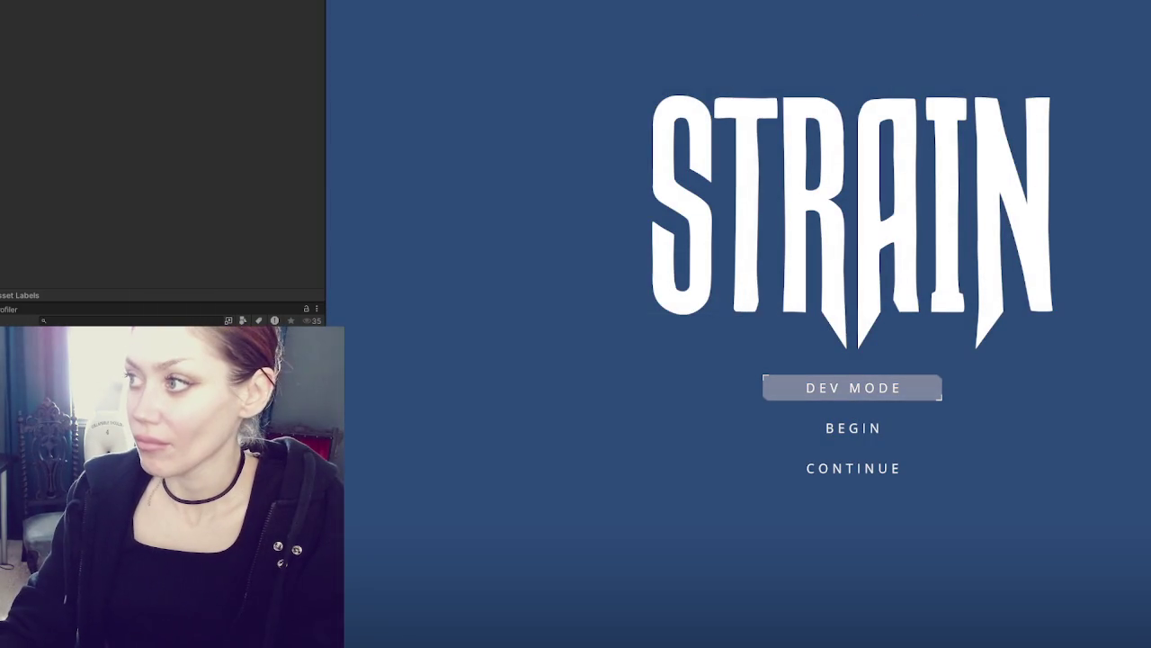
Narrow the left panel to widen the game view, then start STRAIN in DEV MODE
drag(326, 180, 117, 180)
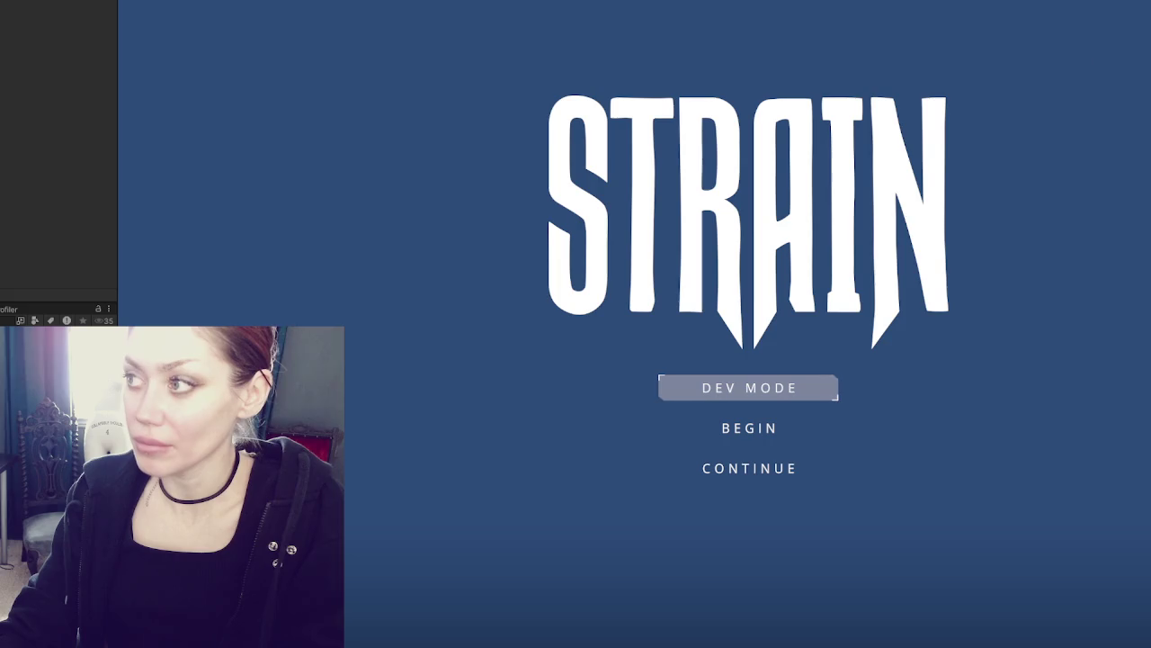
click(796, 387)
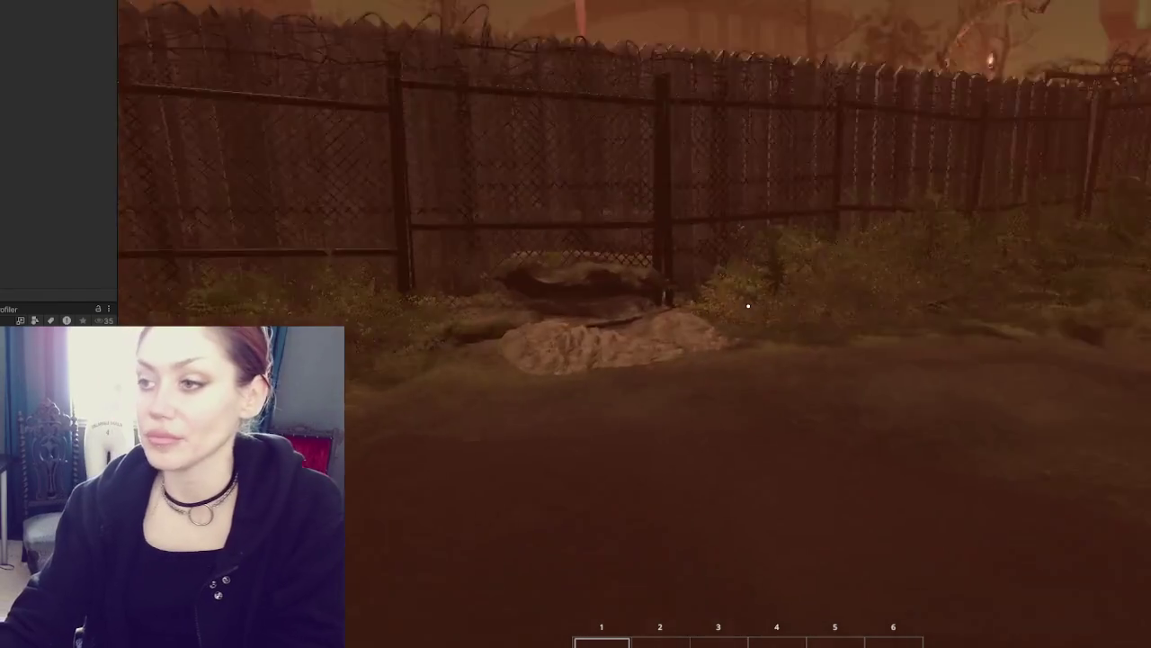
Walk to the wooden gate, swing it open, and head into the yard along the red fence
key(w)
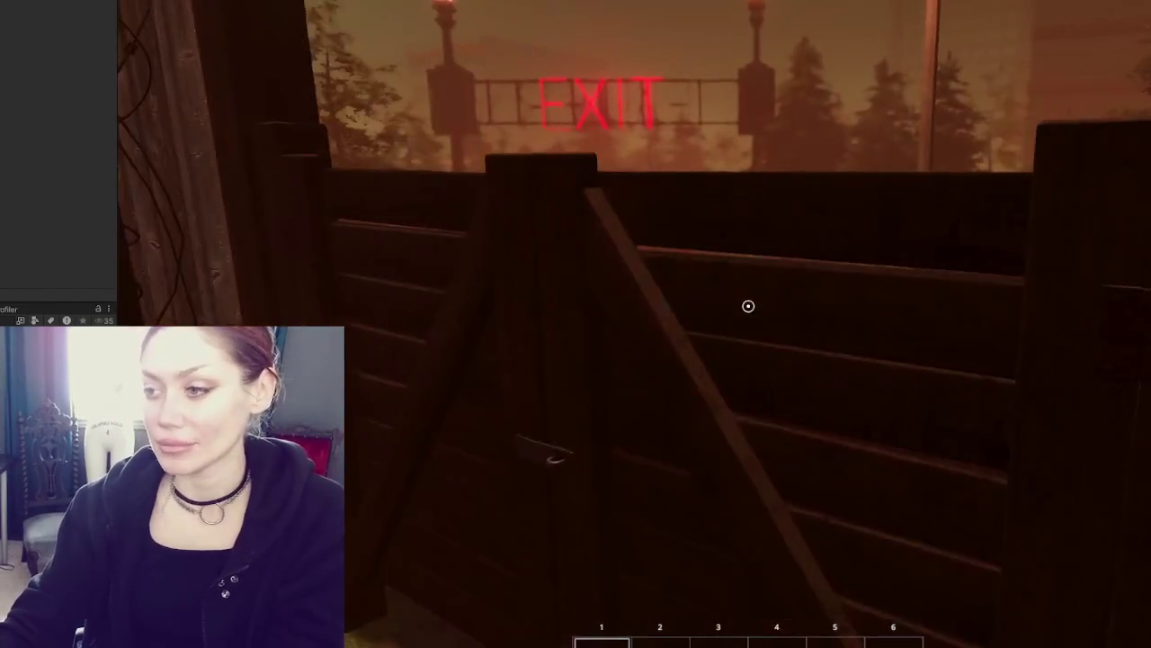
click(748, 306)
key(w)
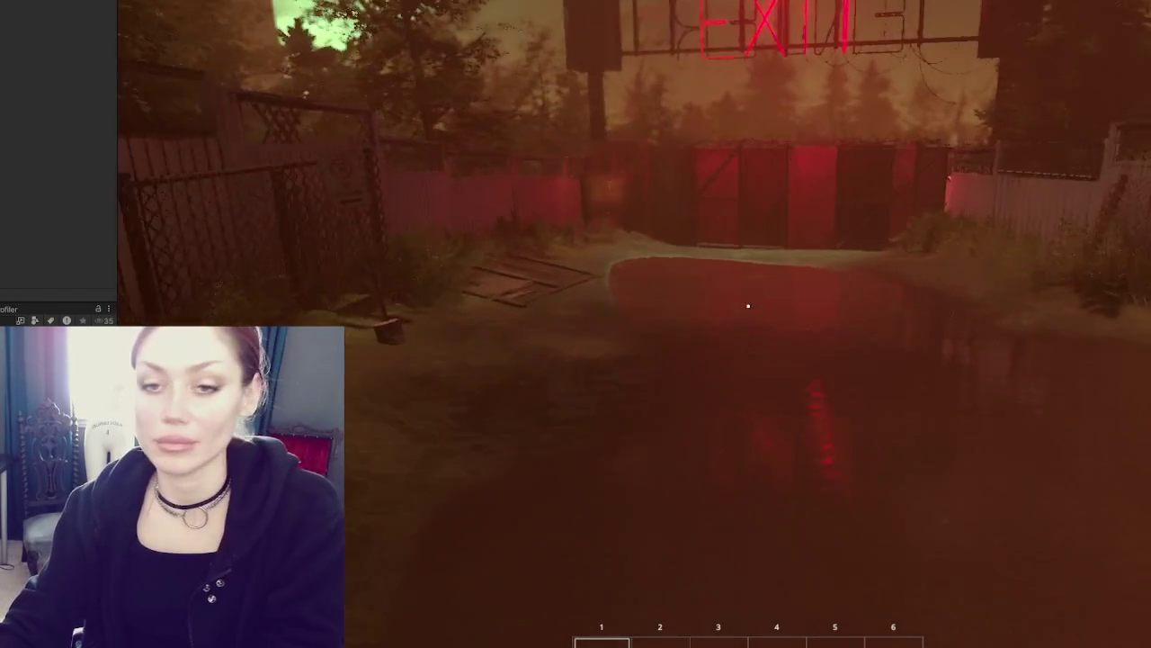
key(w)
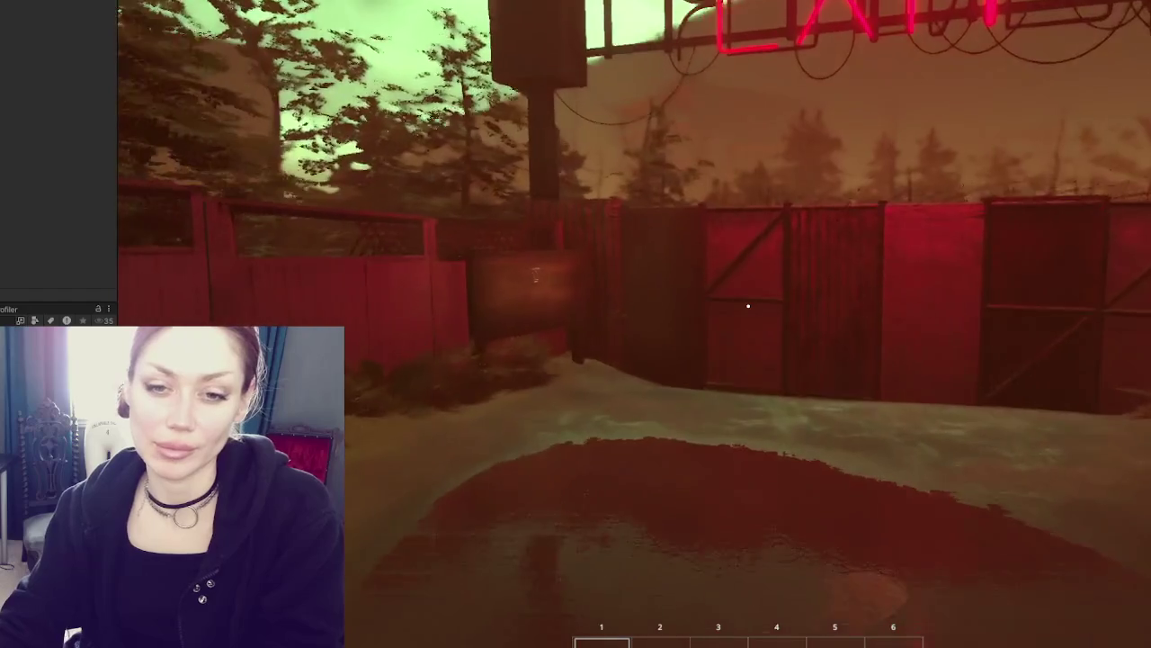
key(w)
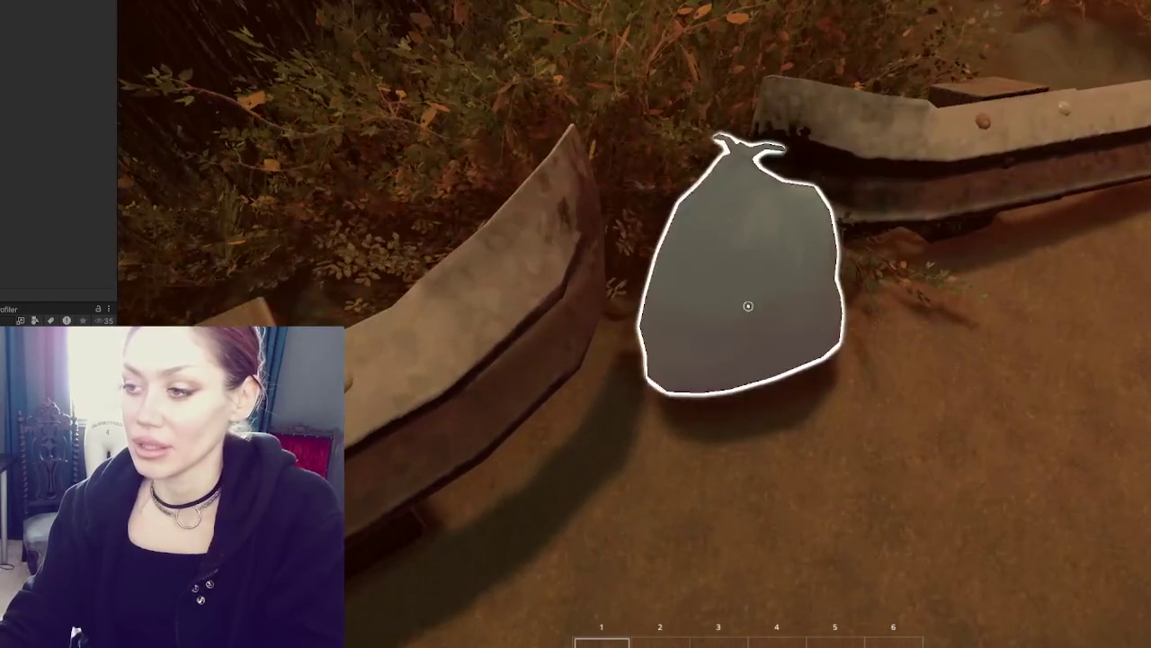
Tear open the garbage bag and pick up the plank as scrap wood
click(748, 306)
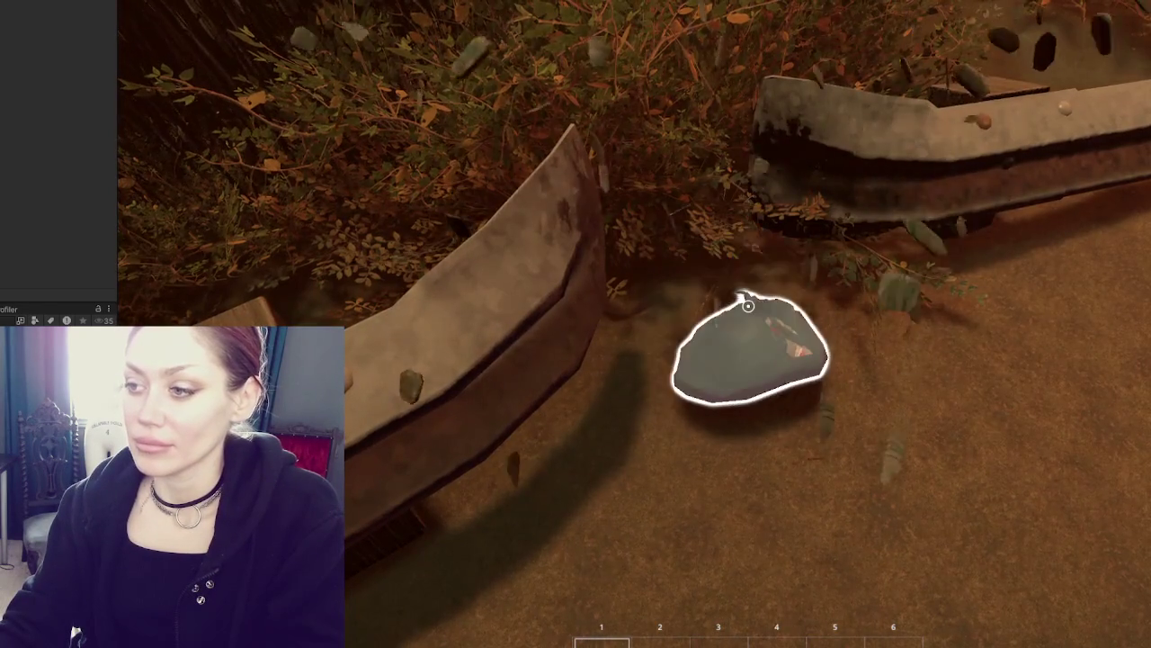
click(747, 307)
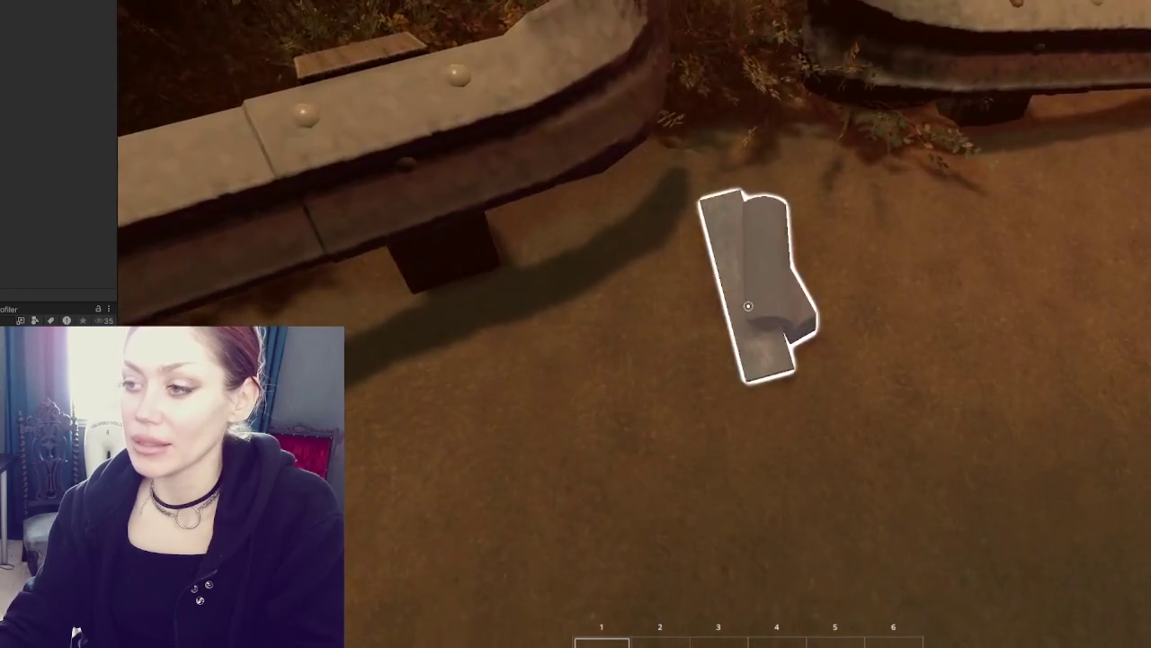
click(747, 306)
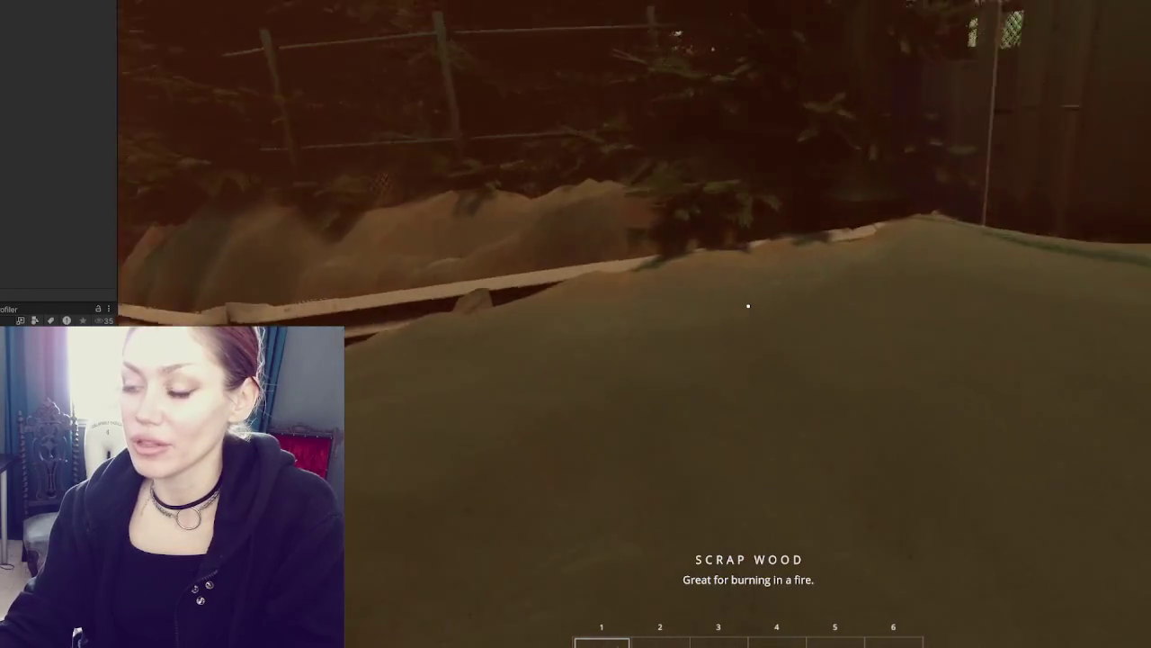
key(w)
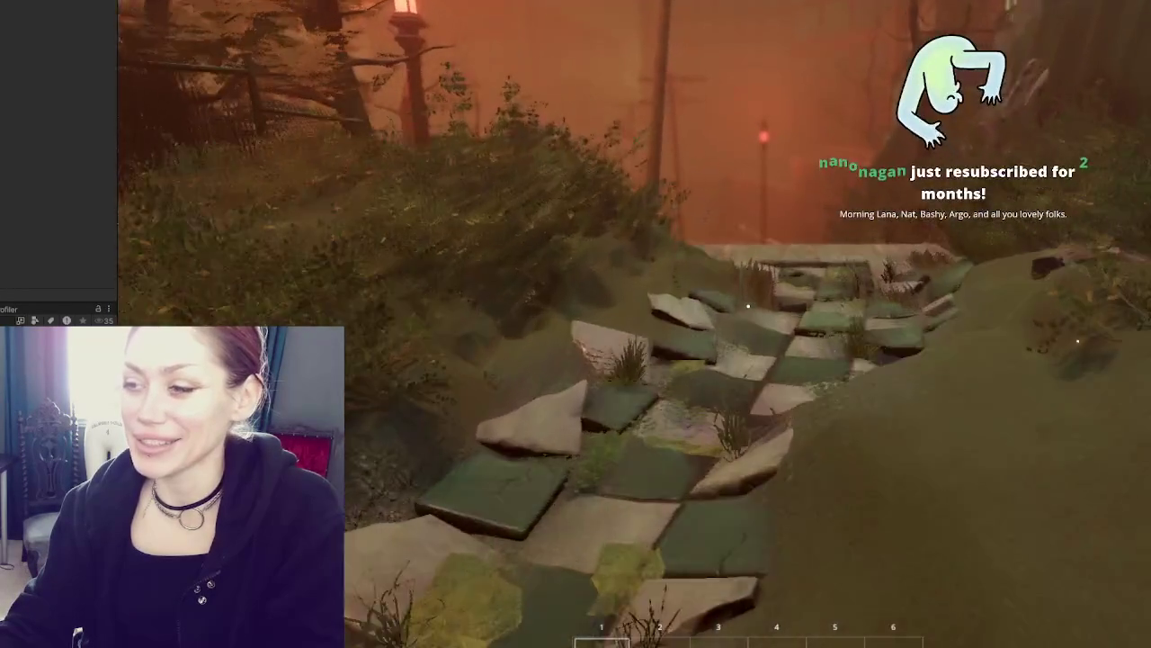
Walk down onto the tiled path and look around the pavilion, approaching the fireplace
key(w)
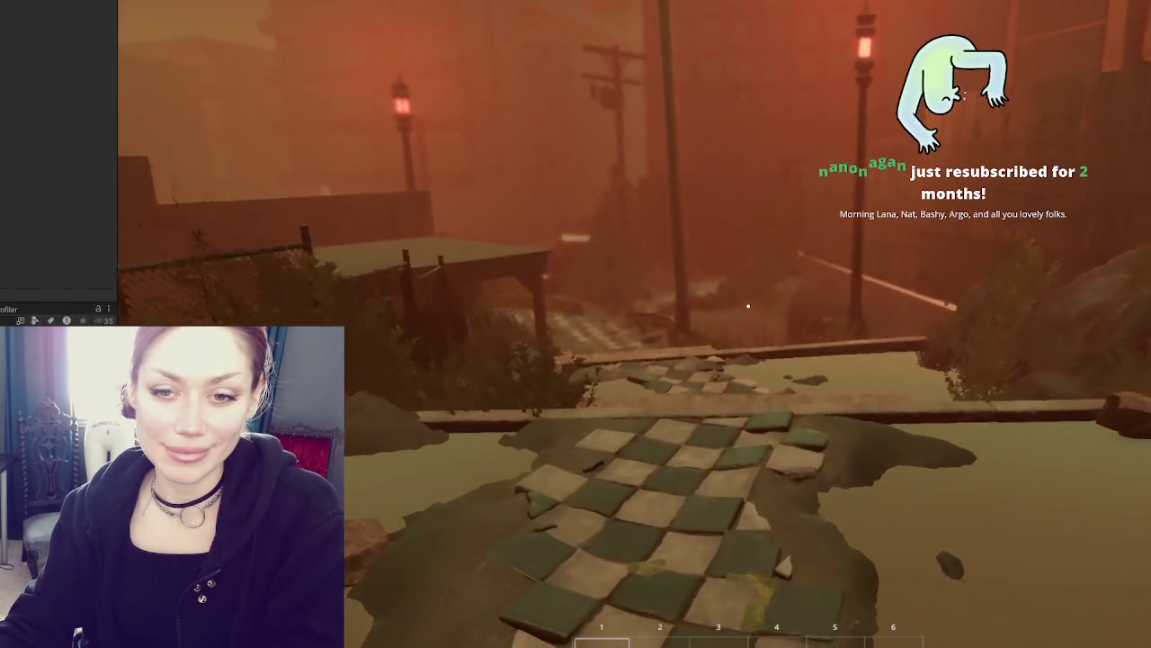
key(w)
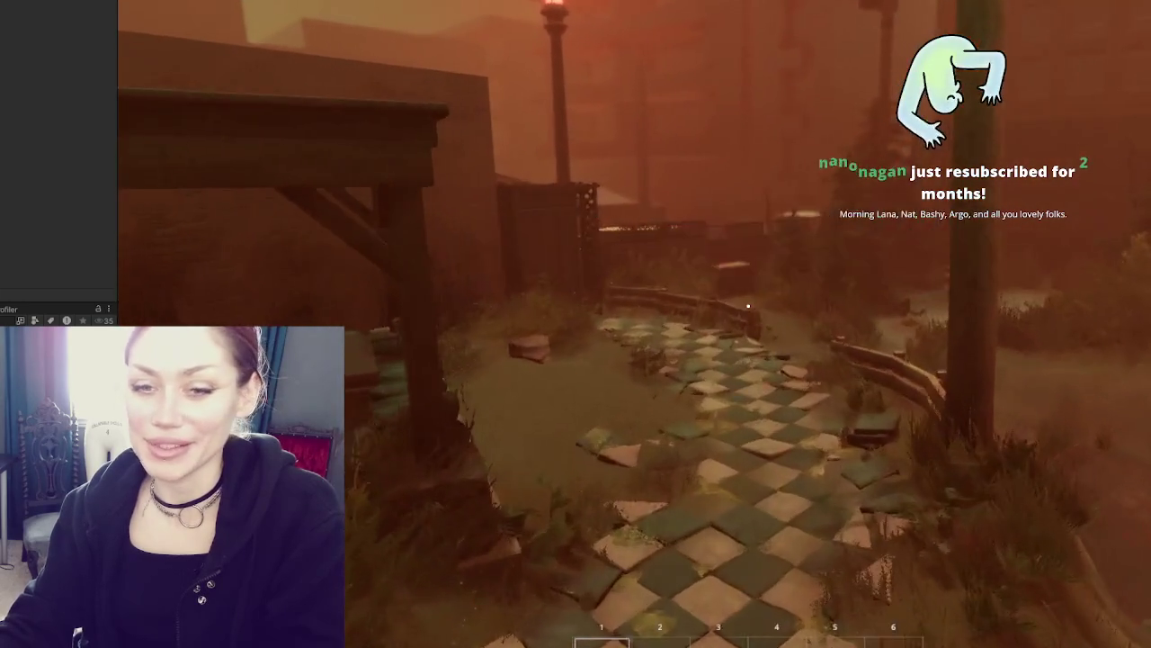
key(shift+w)
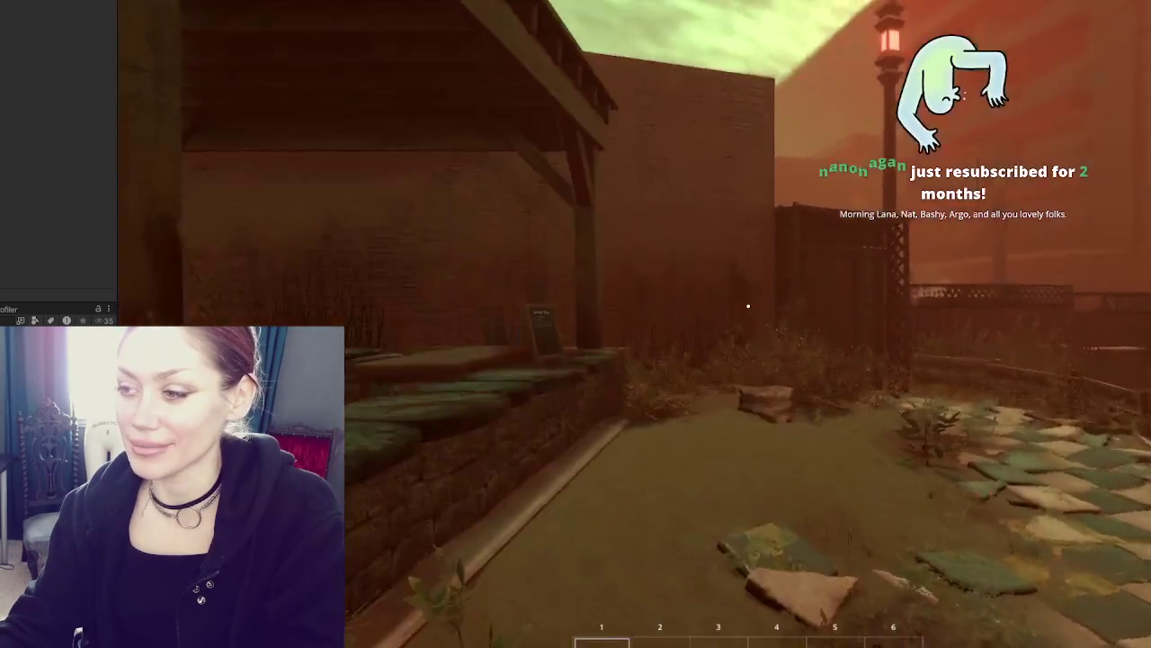
key(a)
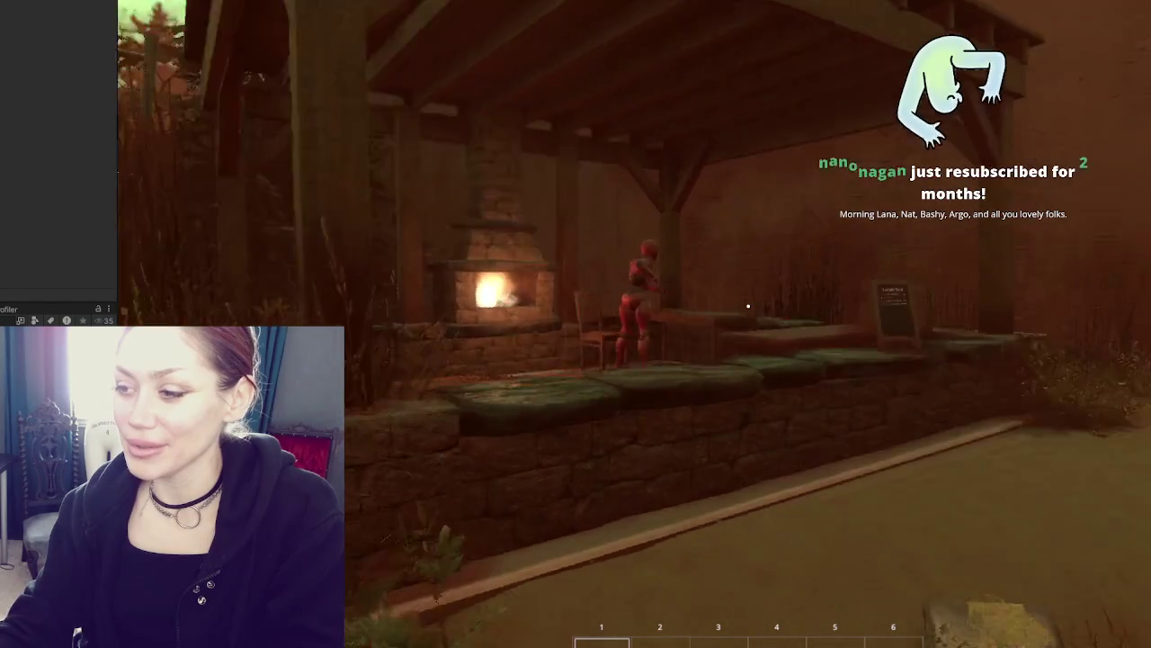
key(a)
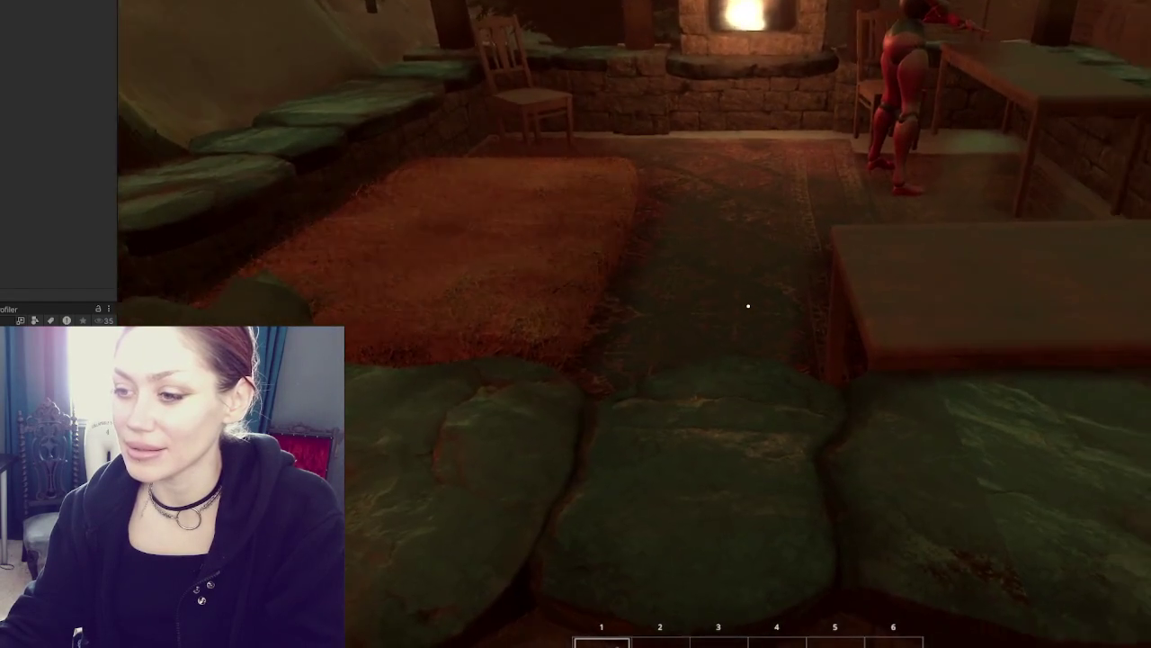
key(d)
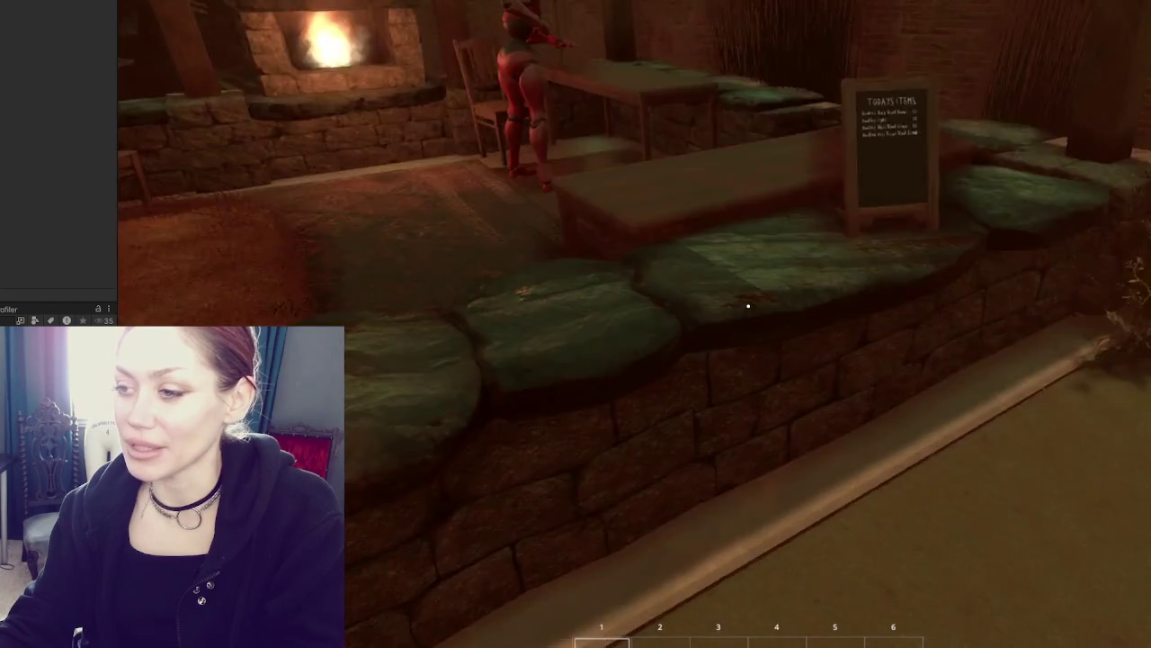
key(s)
key(d)
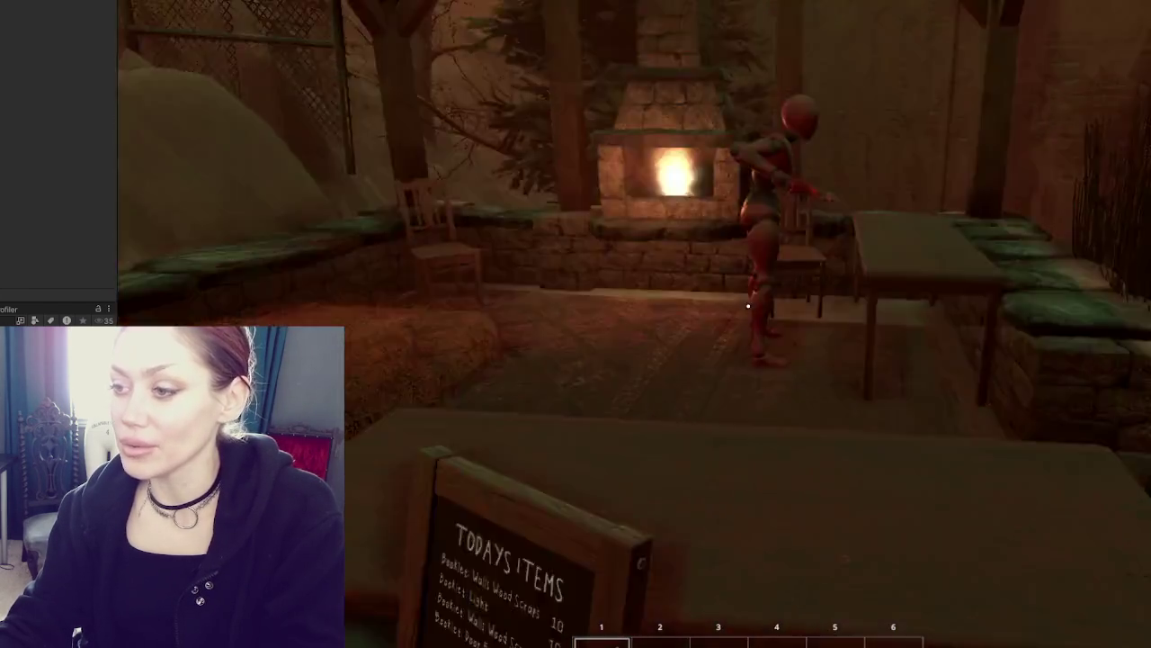
mouse_move(747, 305)
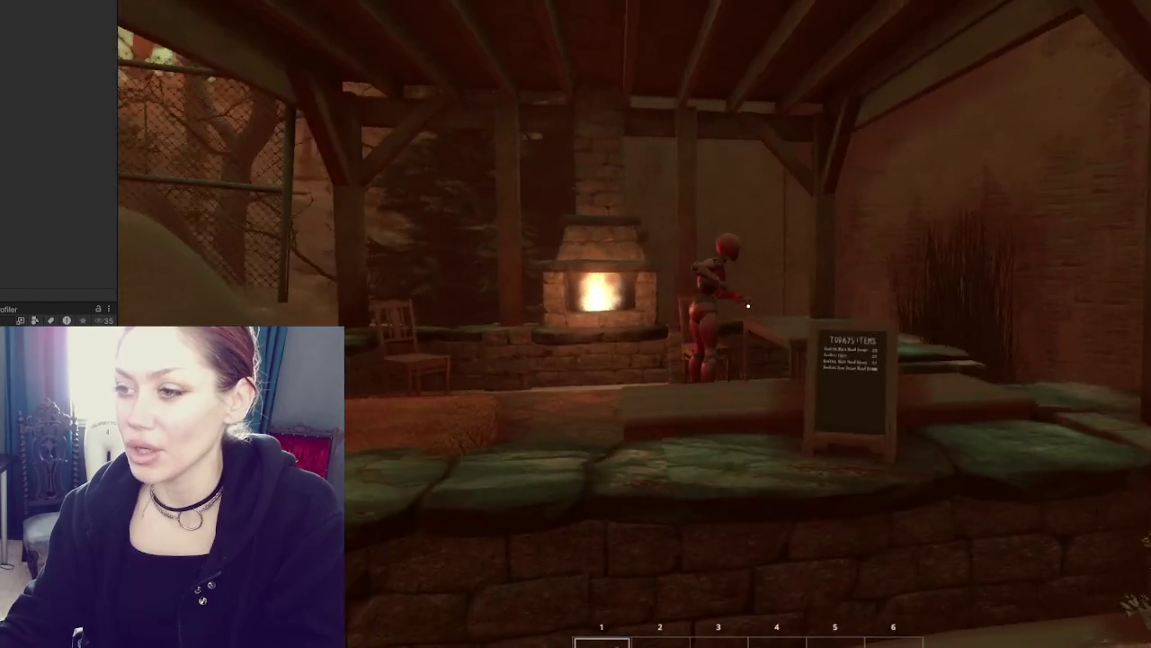
key(w)
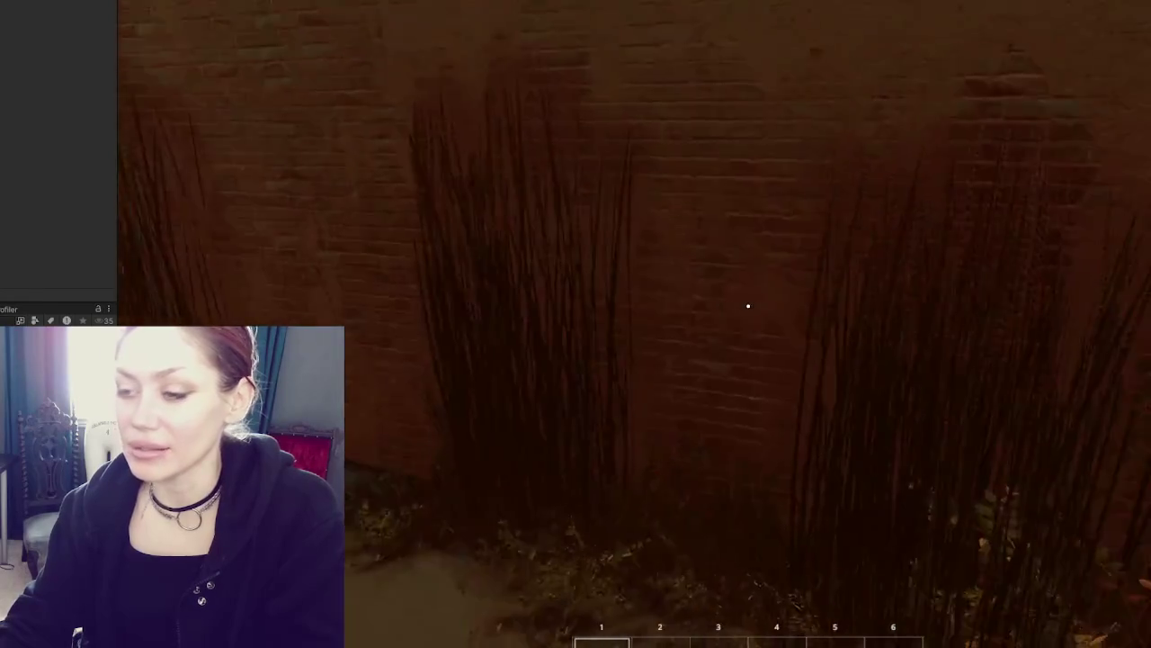
key(w)
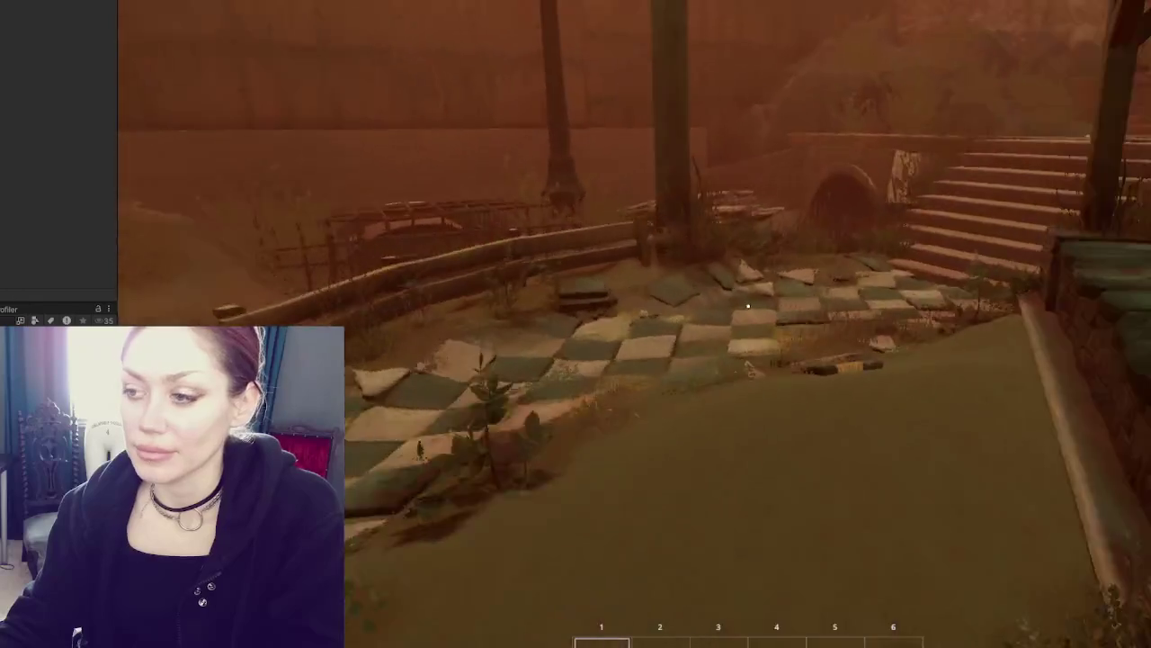
Walk back and forth through the pavilion onto the hay floor, ending facing the fireplace
key(s)
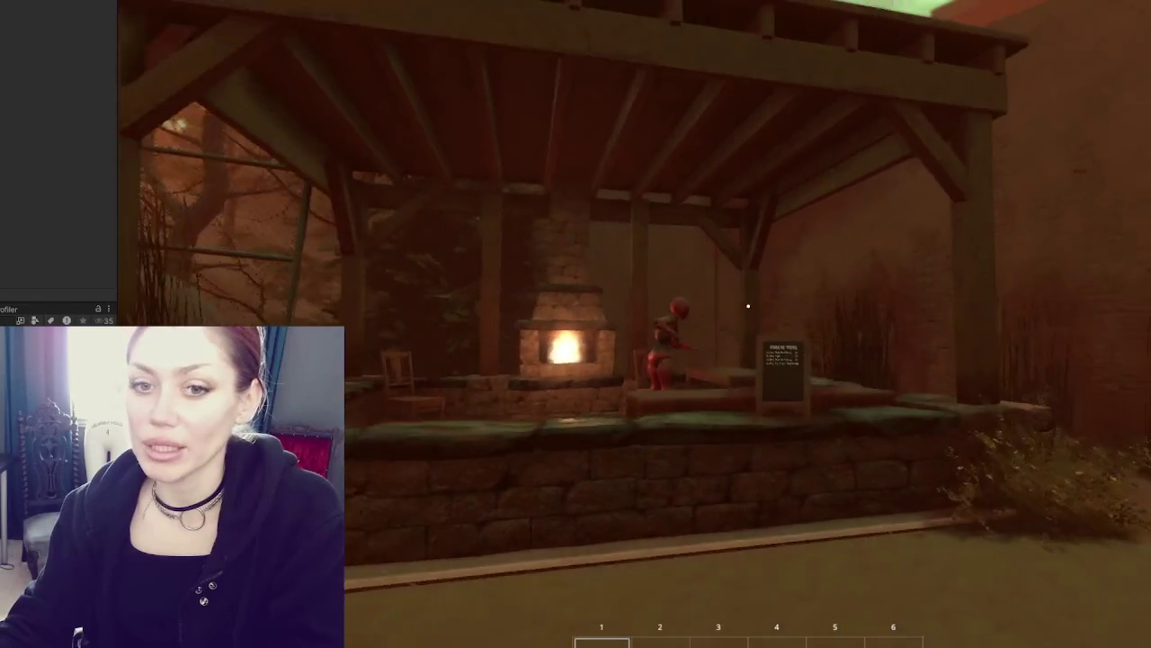
key(w)
key(w)
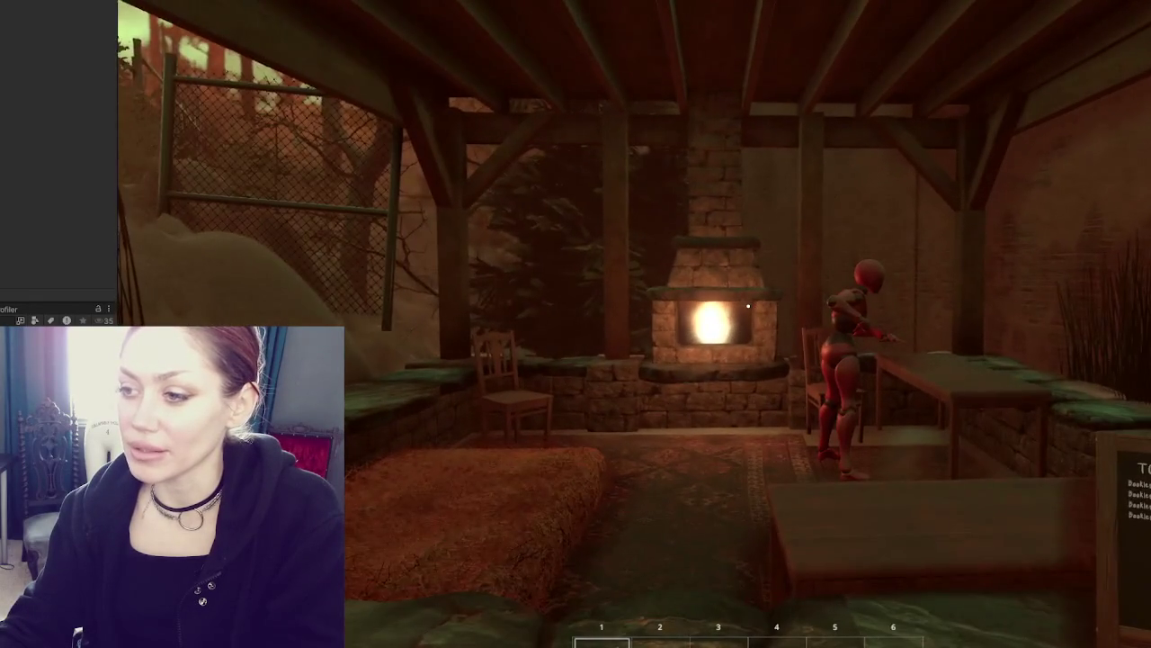
key(s)
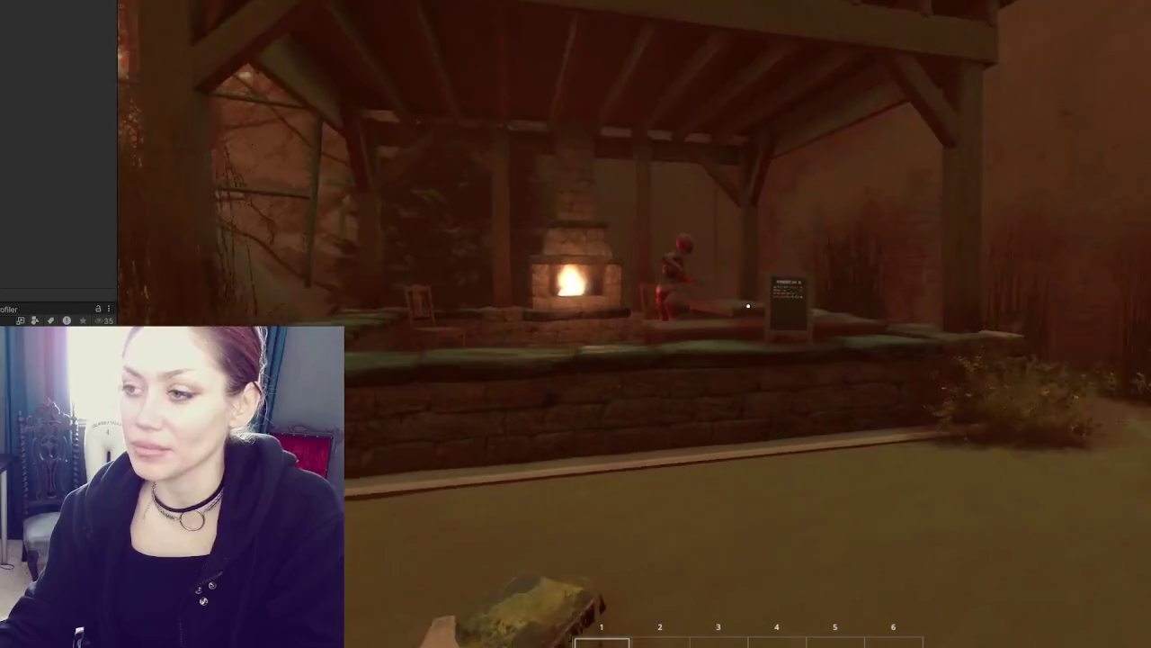
key(w)
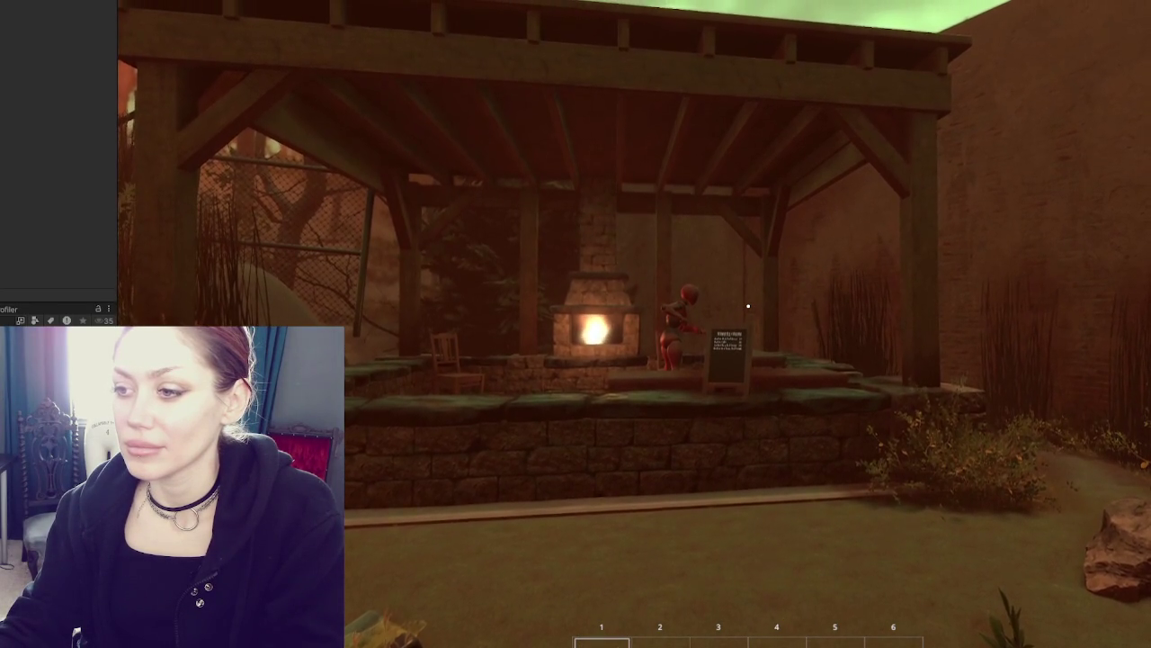
key(w)
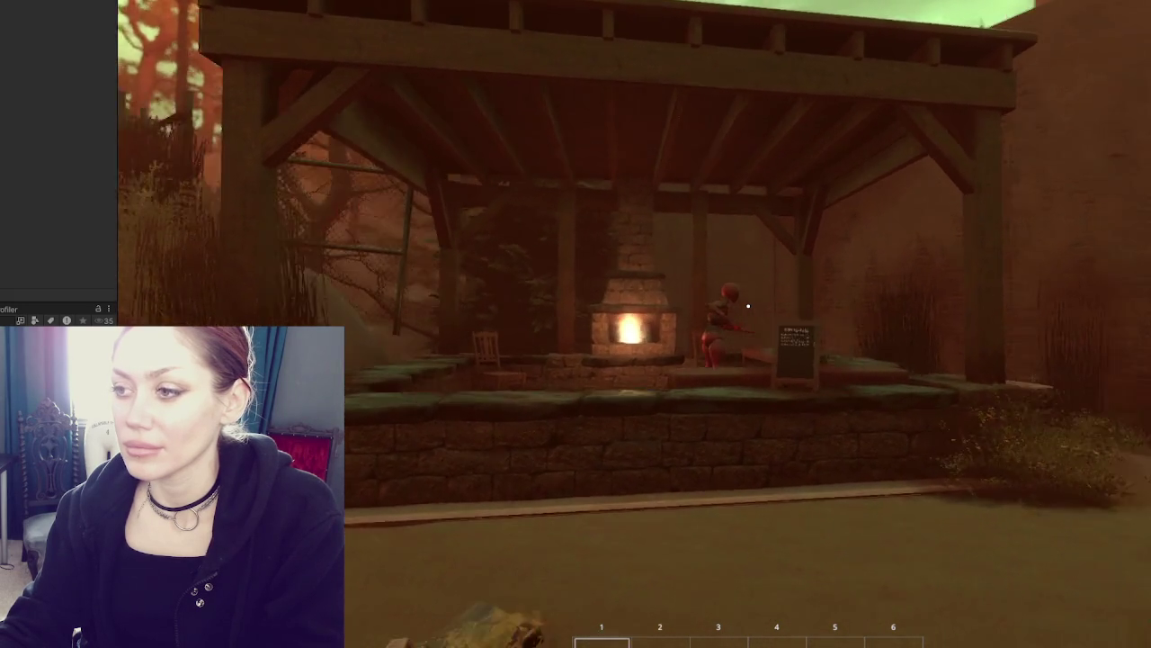
key(w)
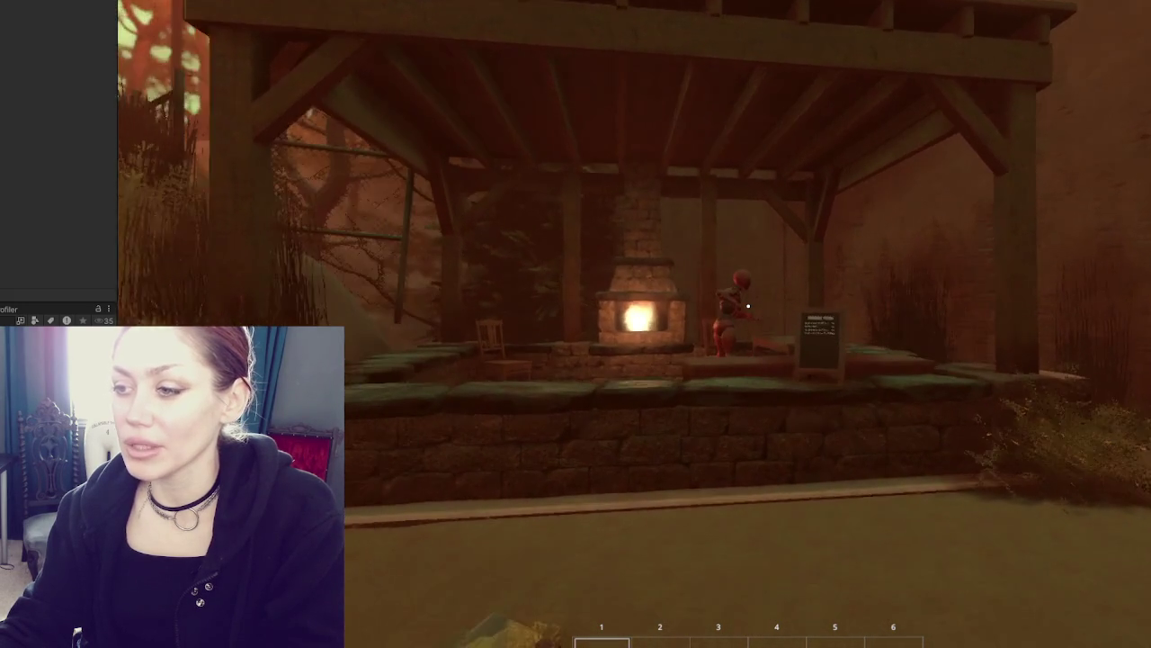
key(w)
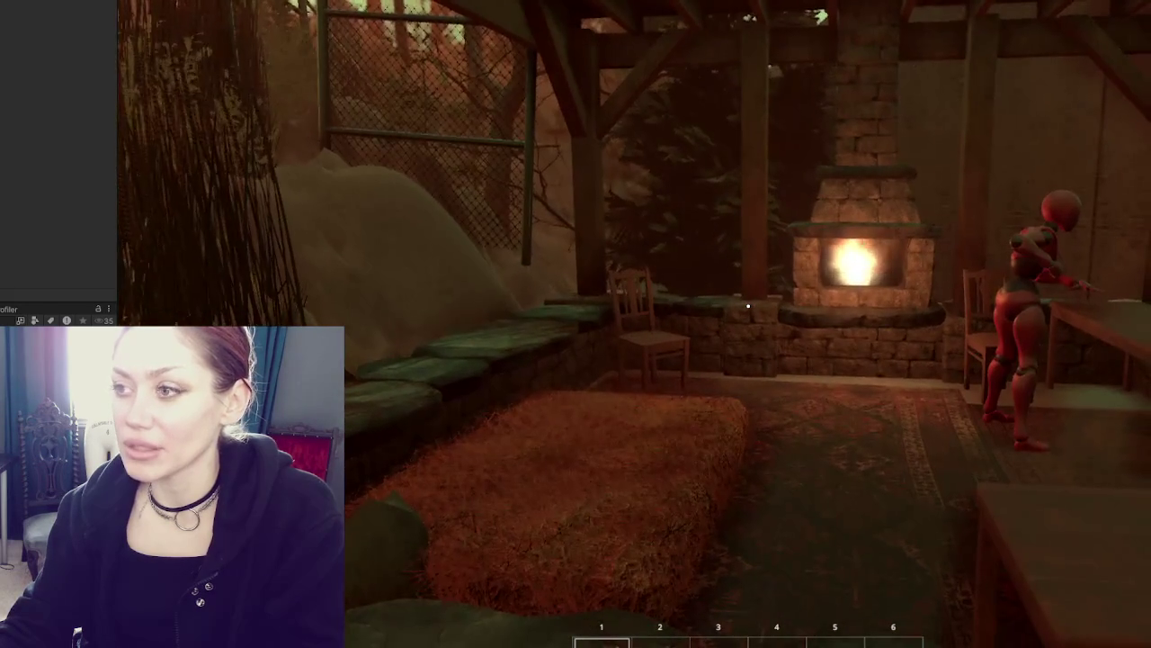
key(s)
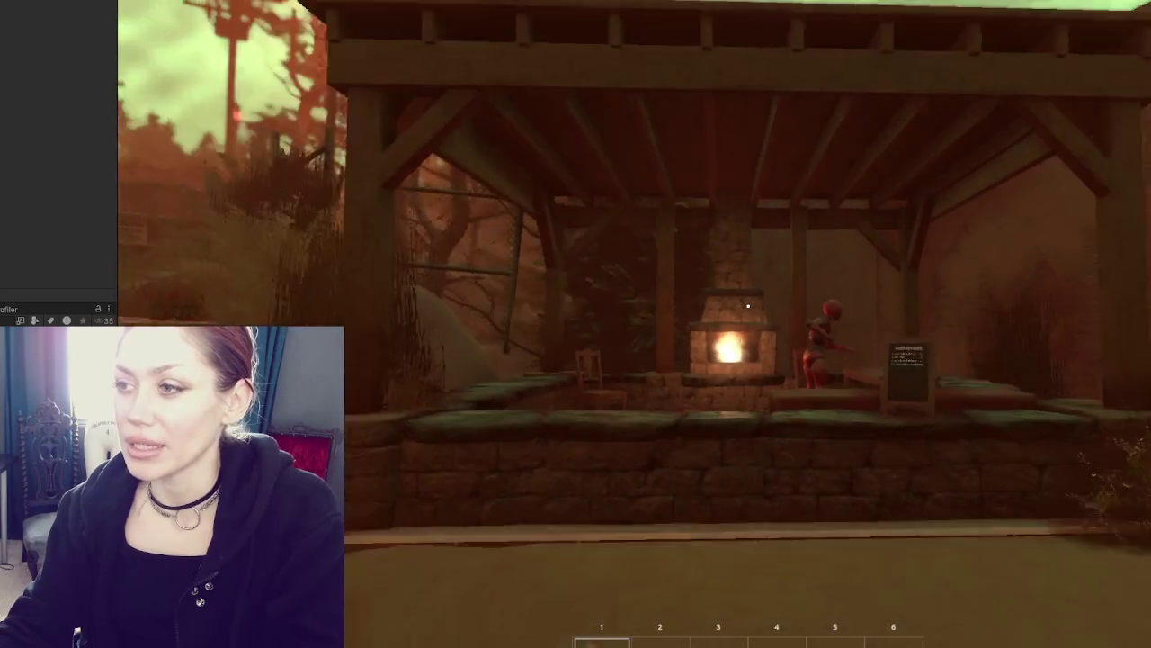
key(w)
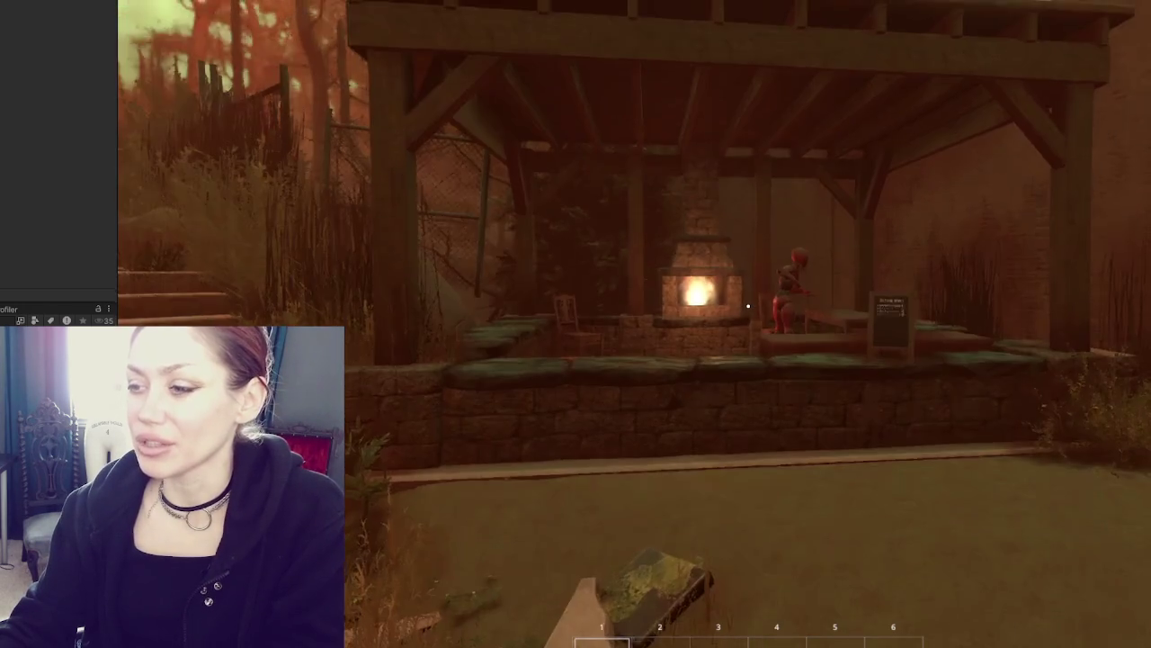
key(w)
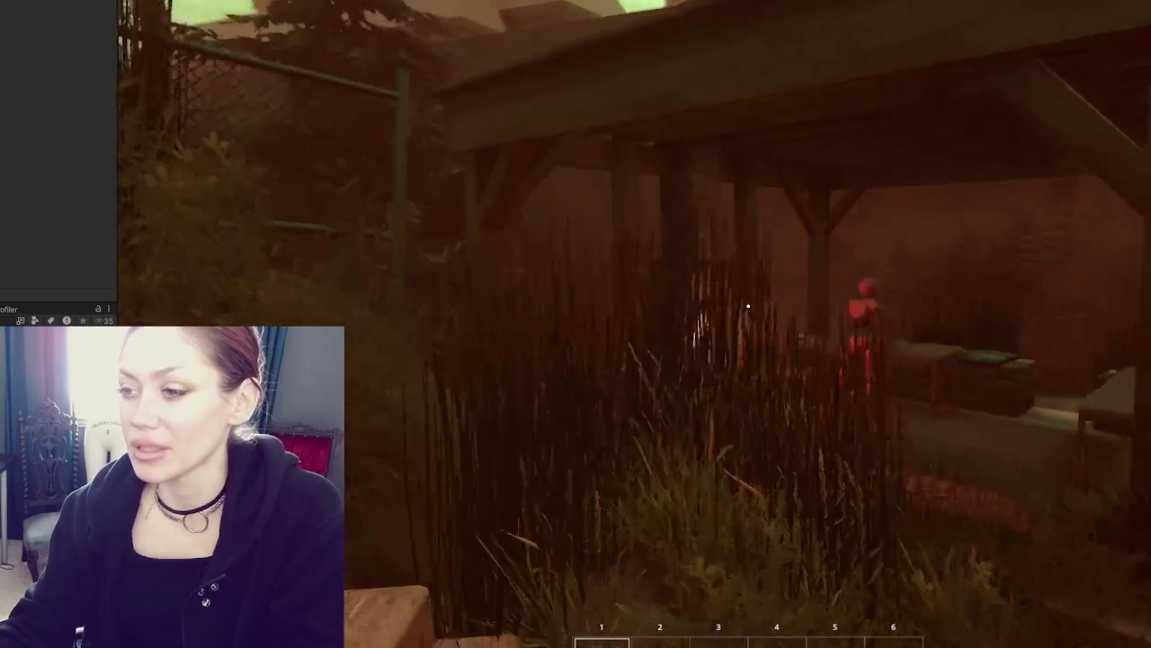
key(w)
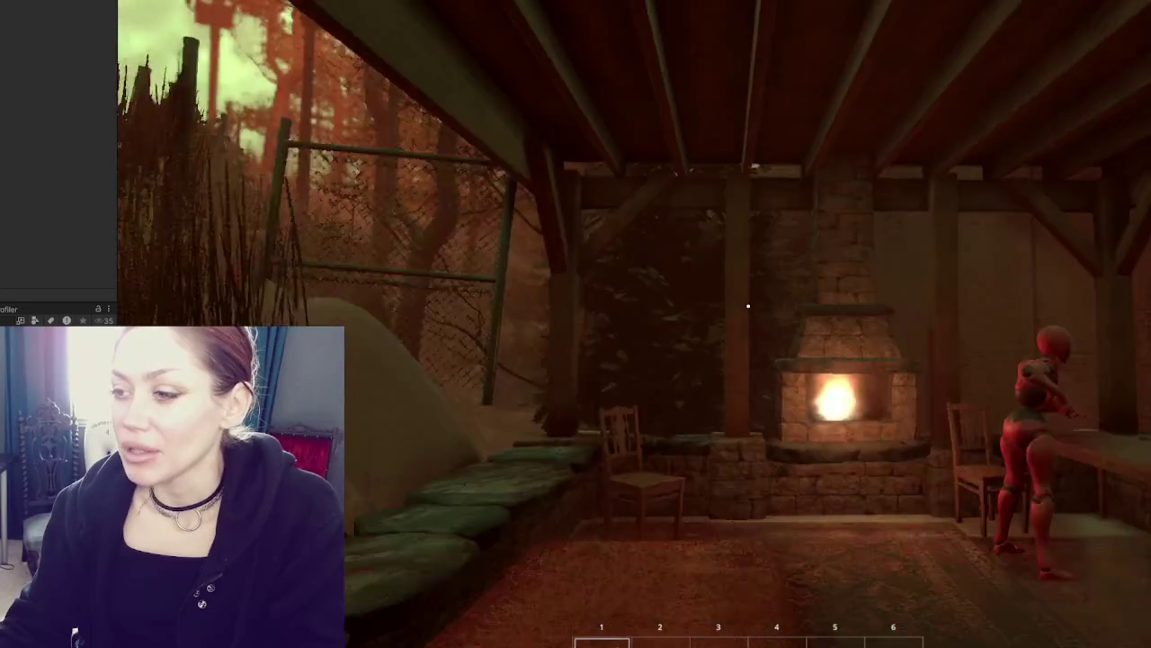
key(w)
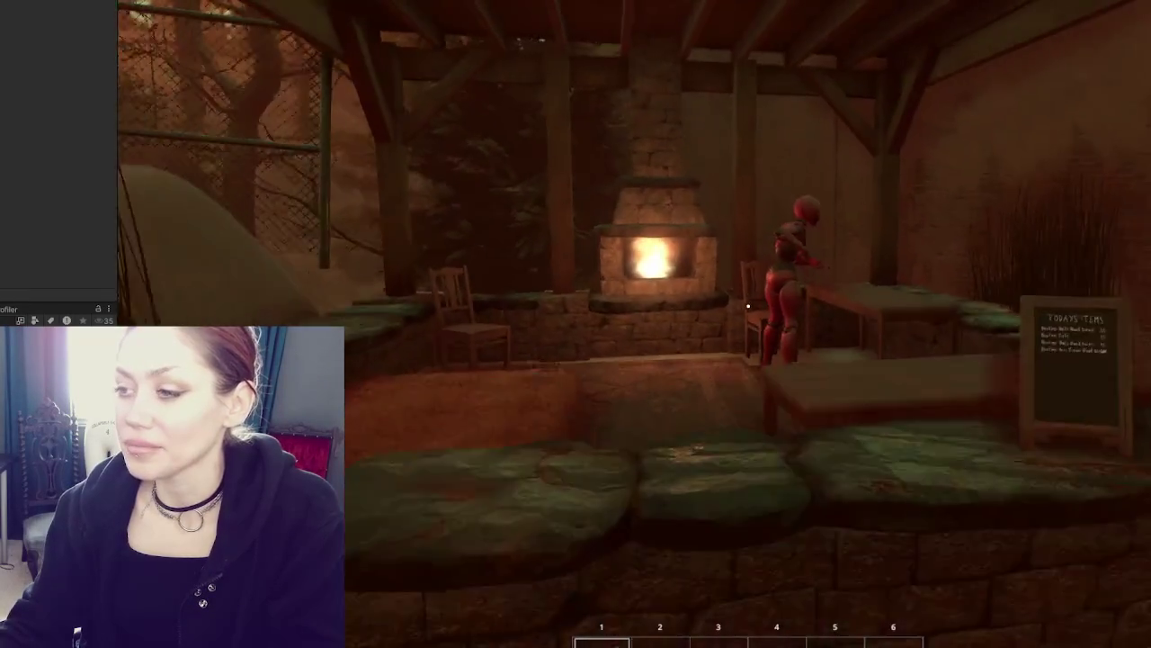
Follow the foggy path past the swing and tree into the red-lit staircase room
key(w)
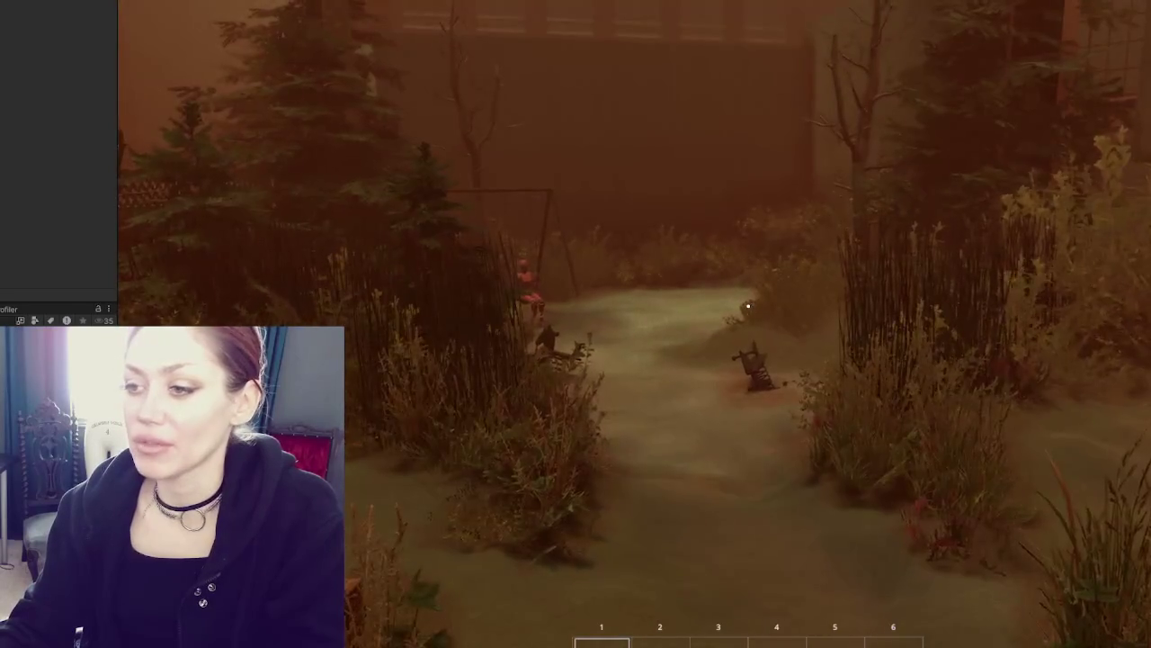
key(w)
key(w)
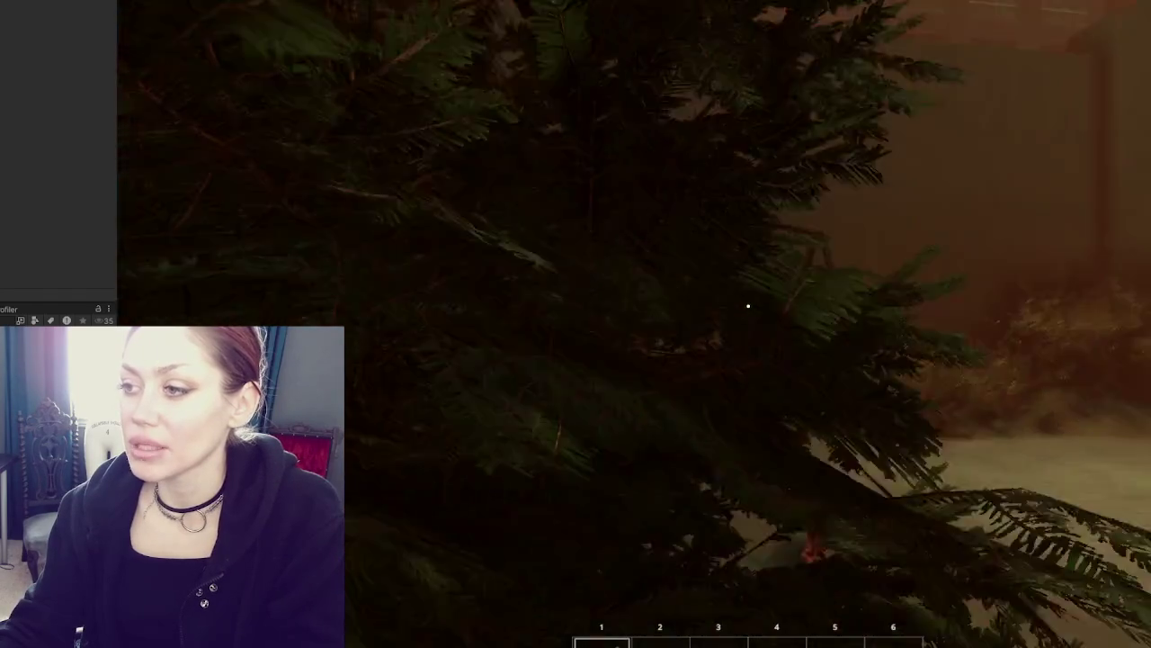
key(w)
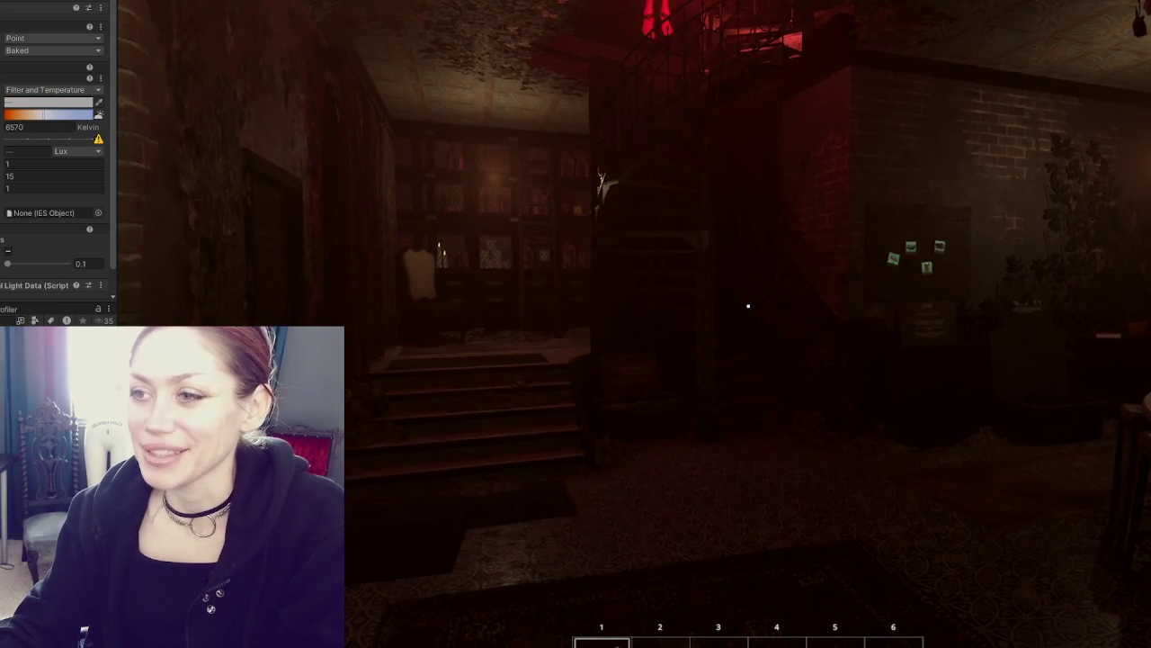
Walk past the green-note wall, down the brick corridor and bookshelf room toward the light
key(w)
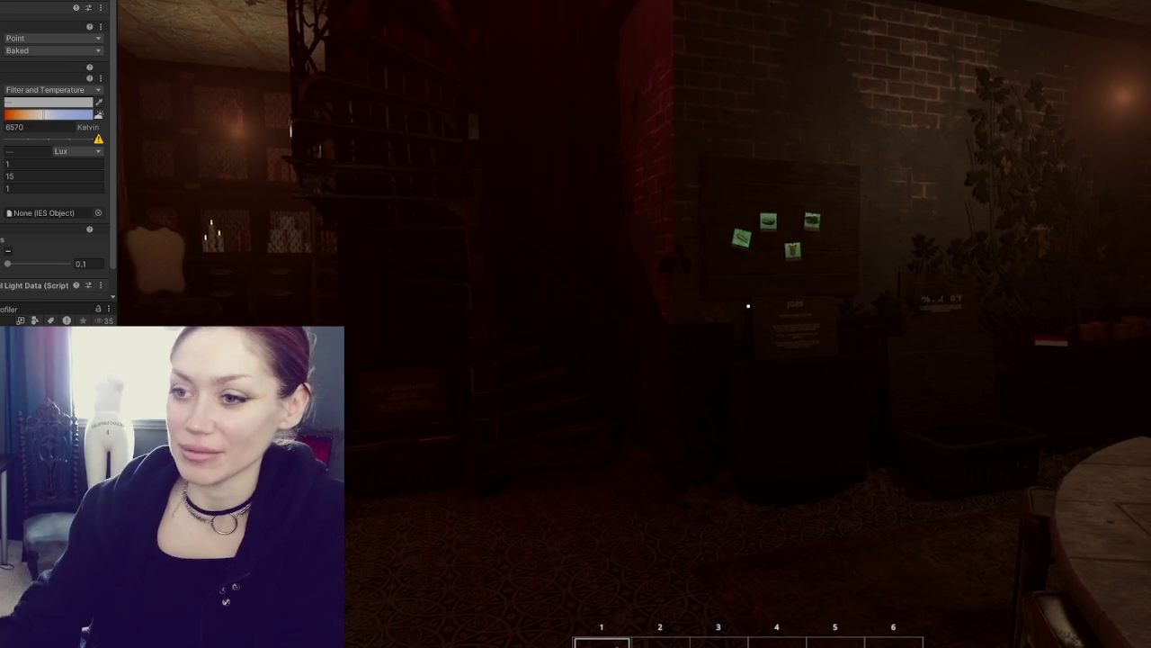
mouse_move(747, 305)
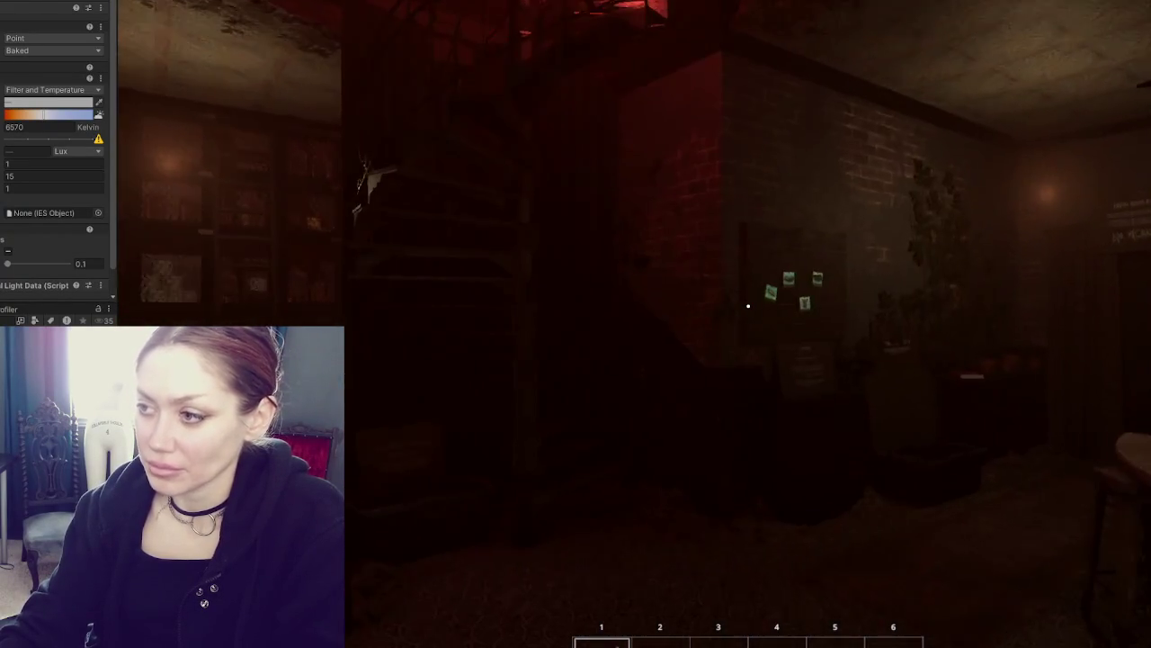
key(w)
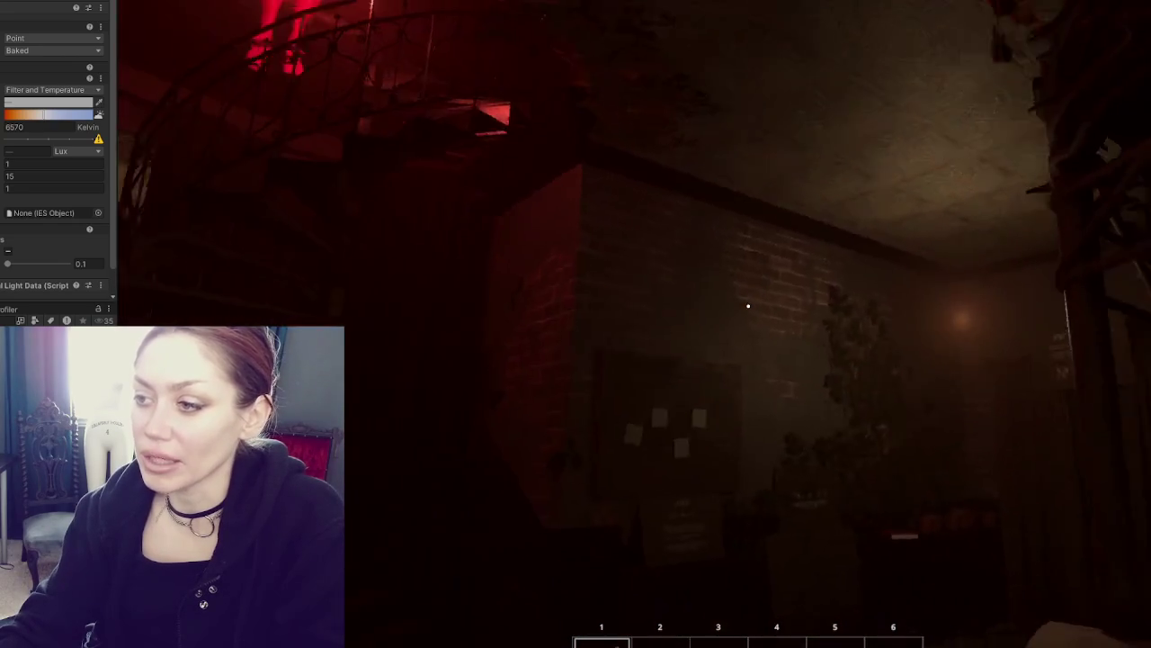
key(w)
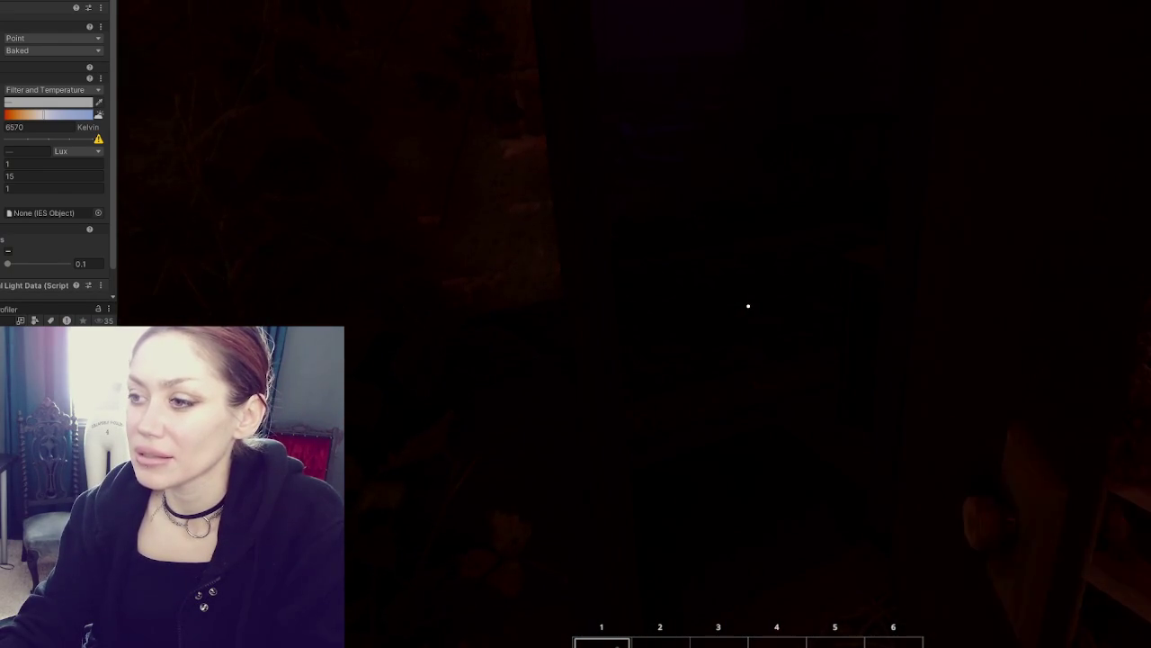
key(w)
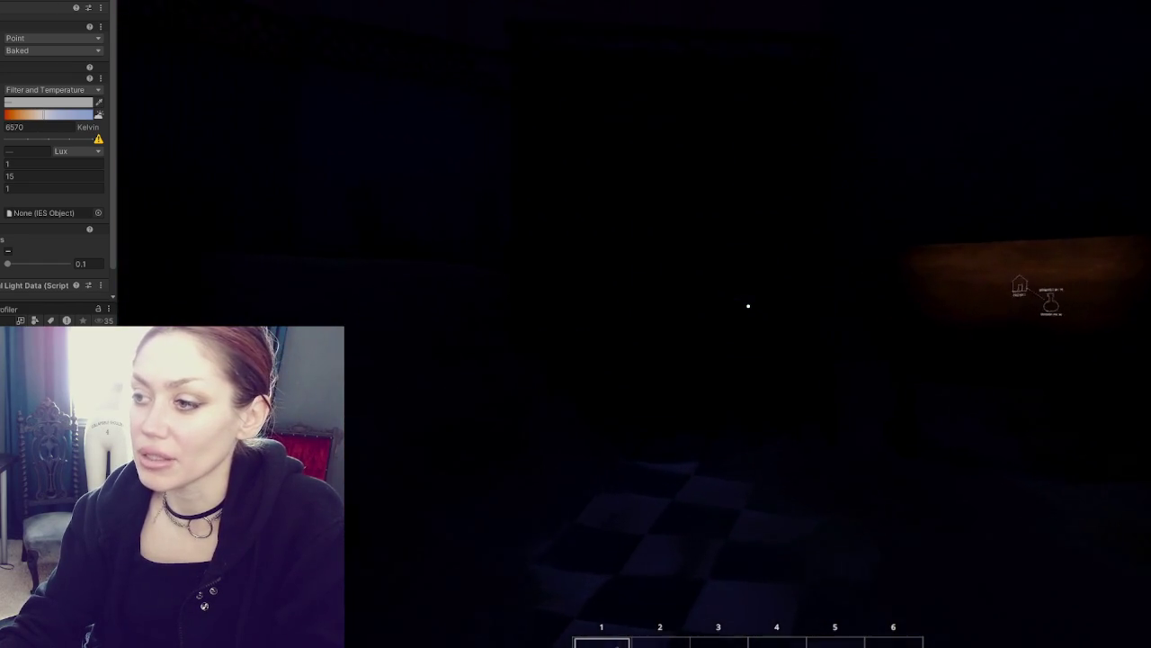
Raise and lower the map showing Home and the Apothecary, then interact with the wall map sign
key(shift)
key(m)
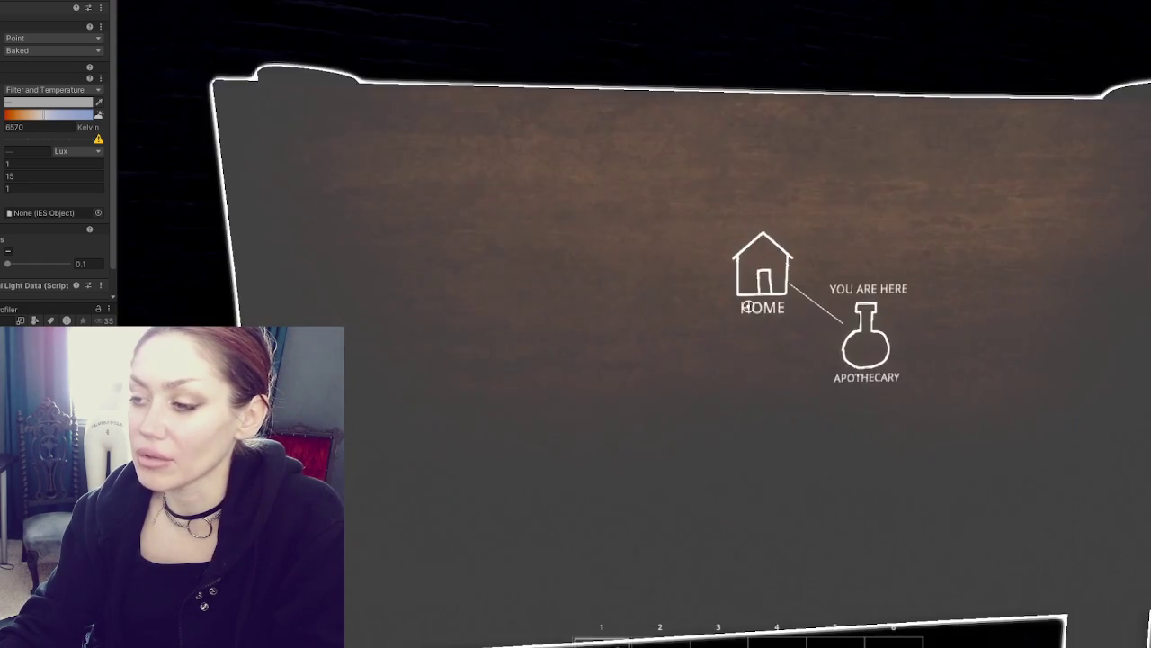
key(m)
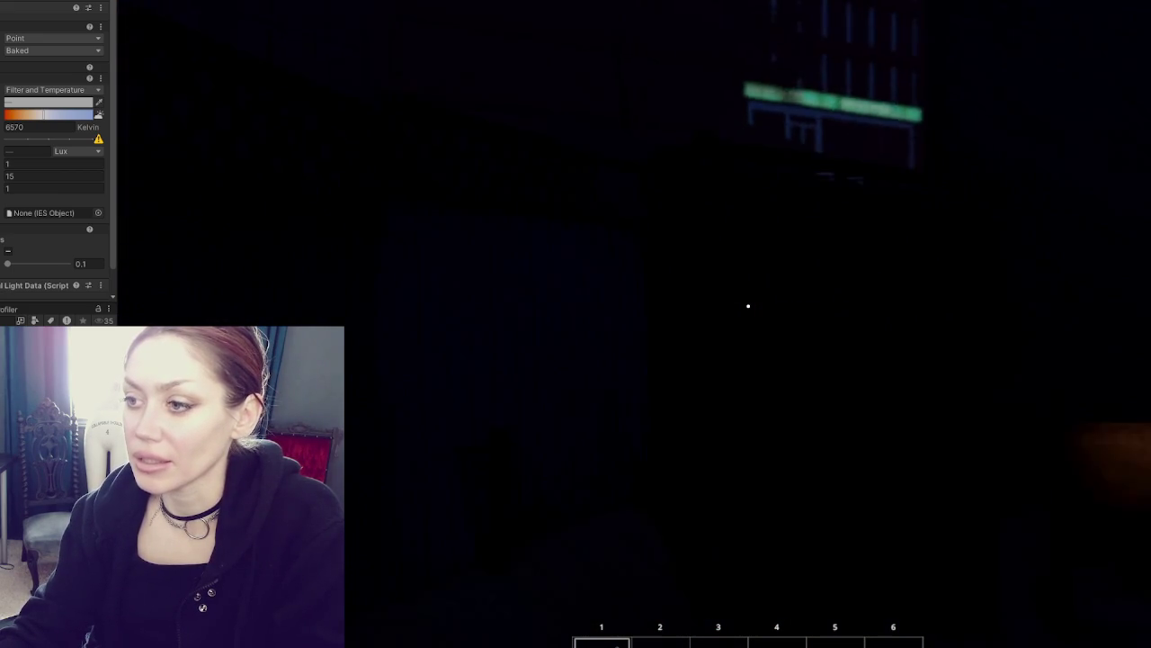
click(747, 306)
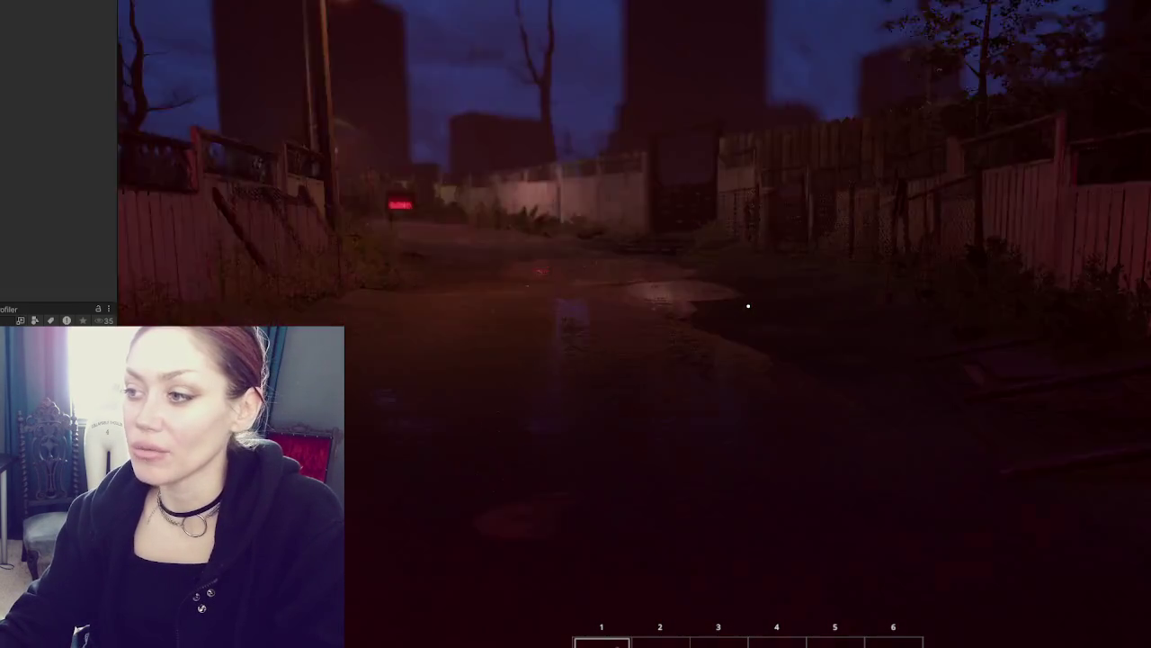
Walk down the alley past the CLOSED sign and through the gate into the backyard
mouse_move(747, 305)
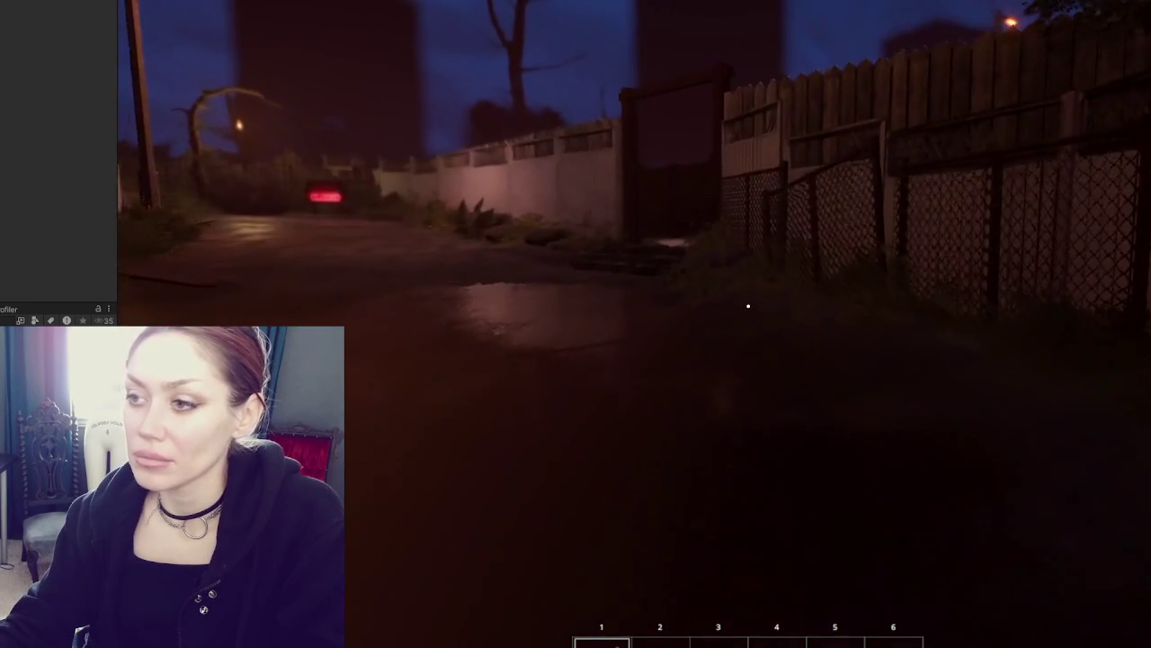
key(w)
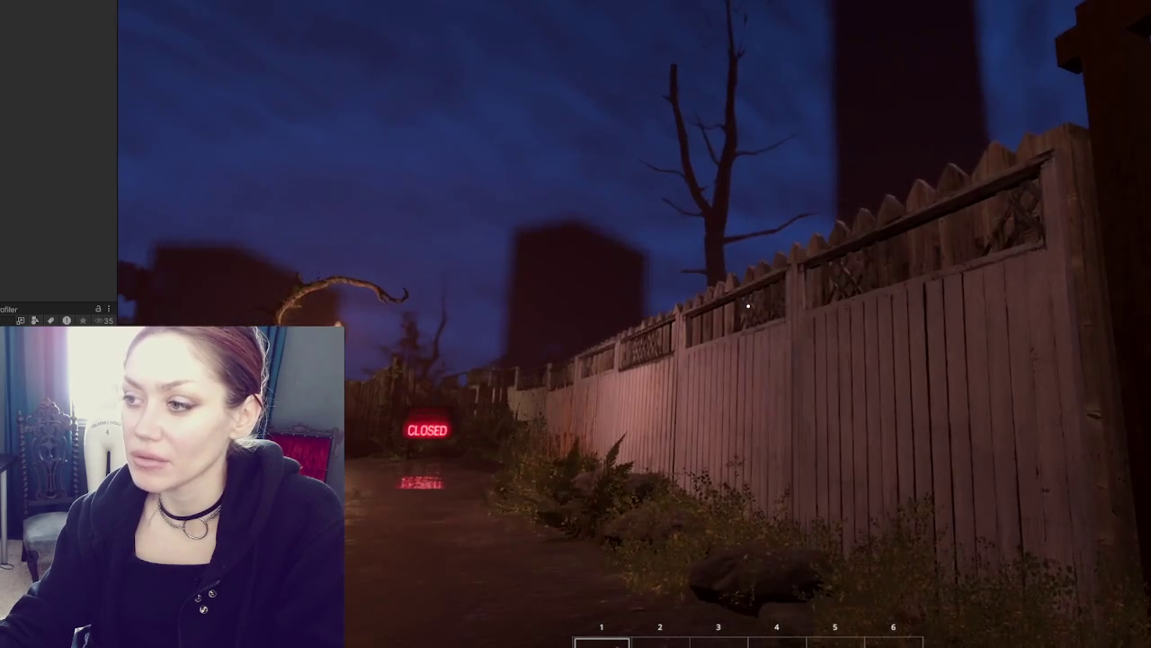
key(w)
key(w)
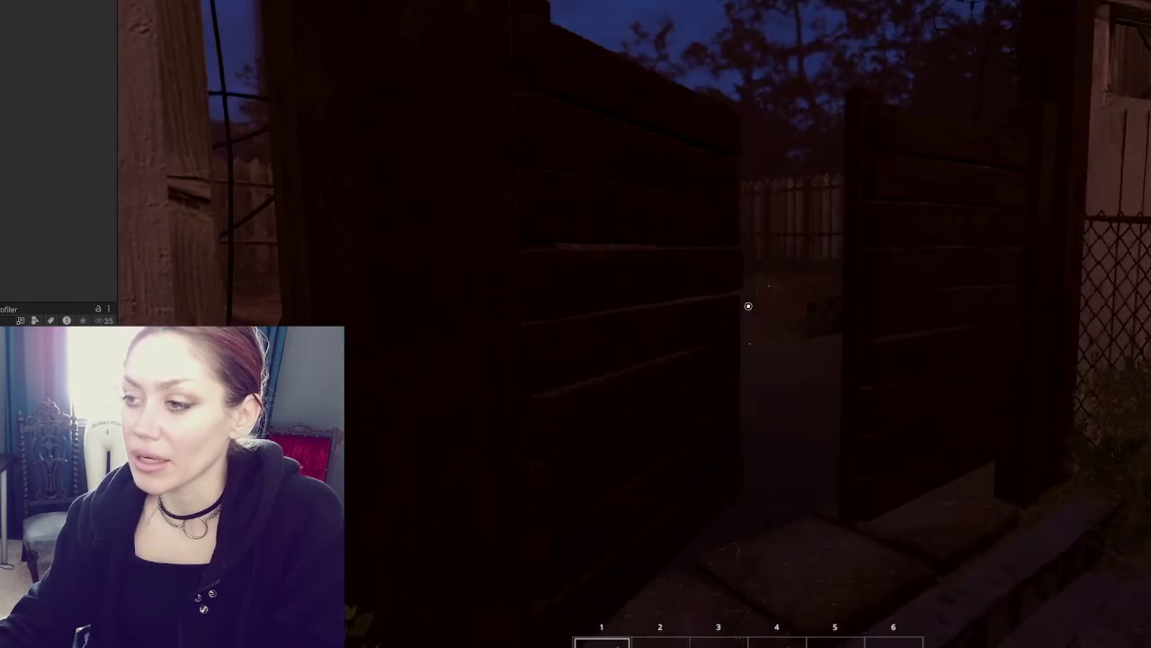
click(747, 306)
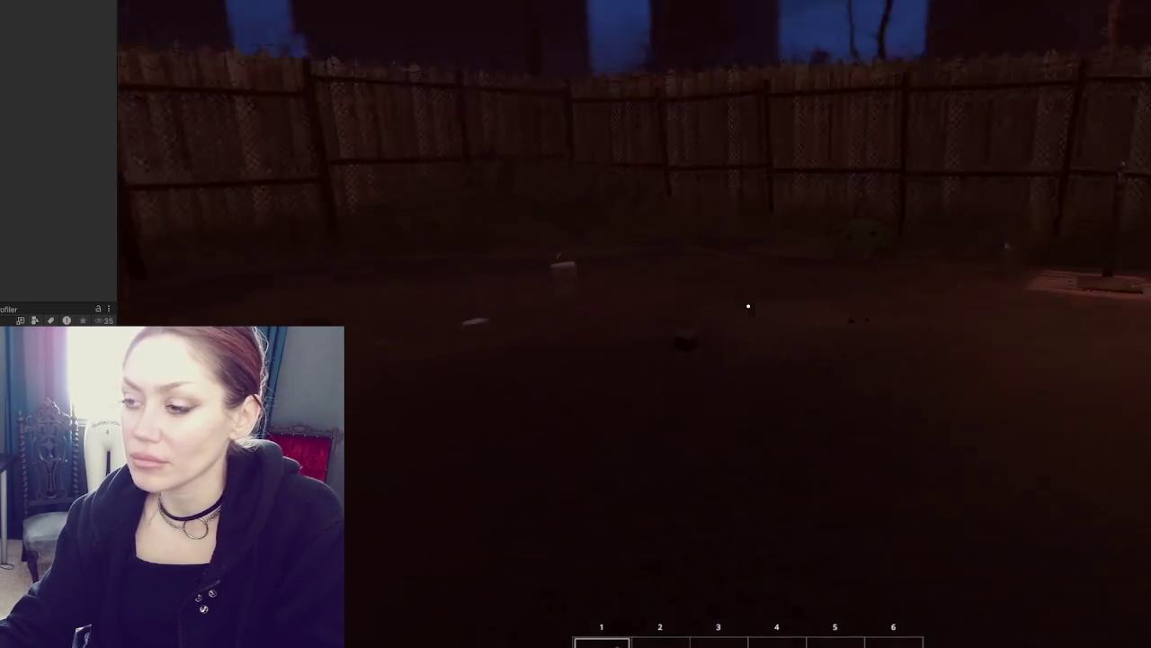
Step back and sidestep across the backyard toward the red-lit EXIT building
mouse_move(748, 306)
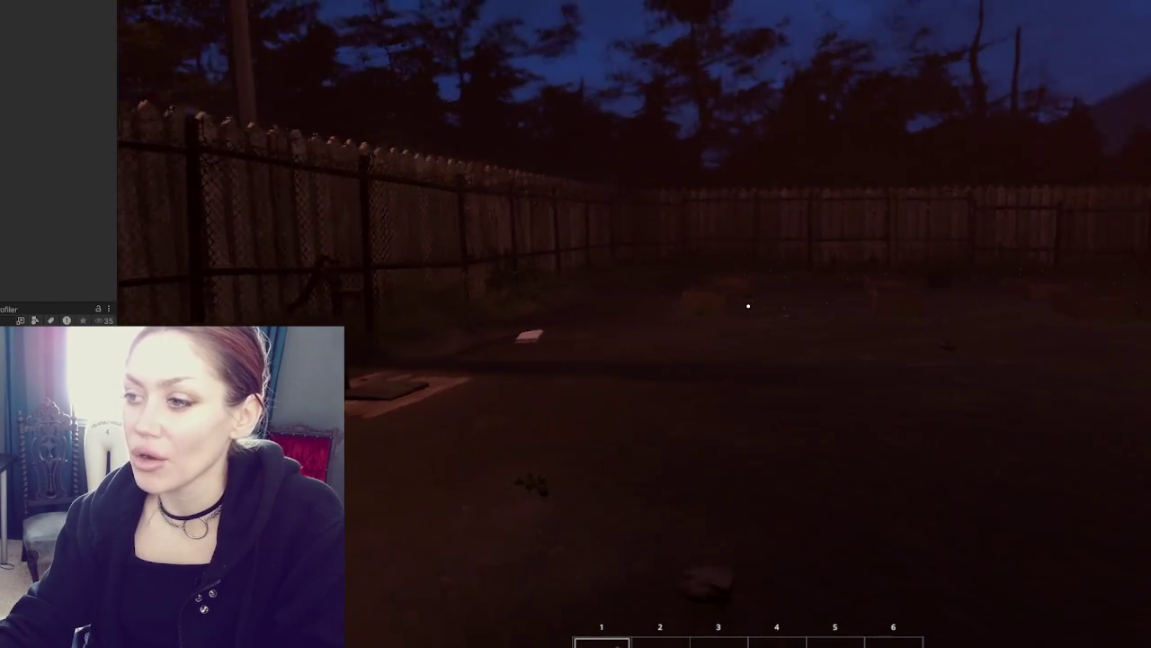
key(s)
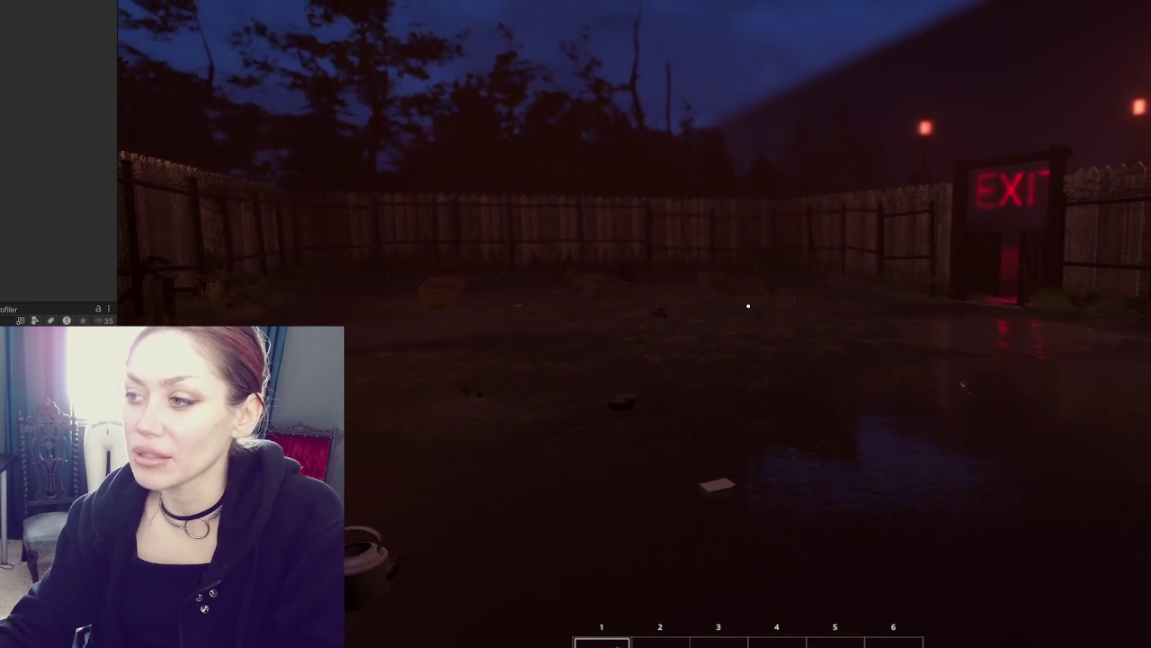
key(d)
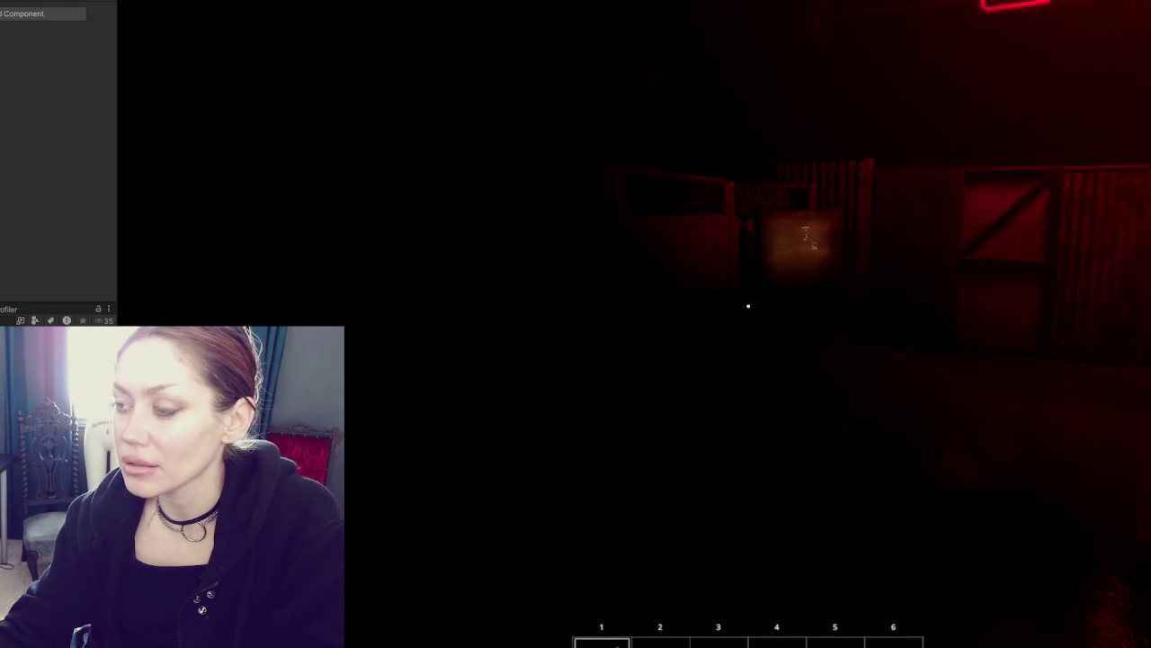
Walk and sprint through the fenced alley toward the EXIT sign until stamina runs out
key(shift)
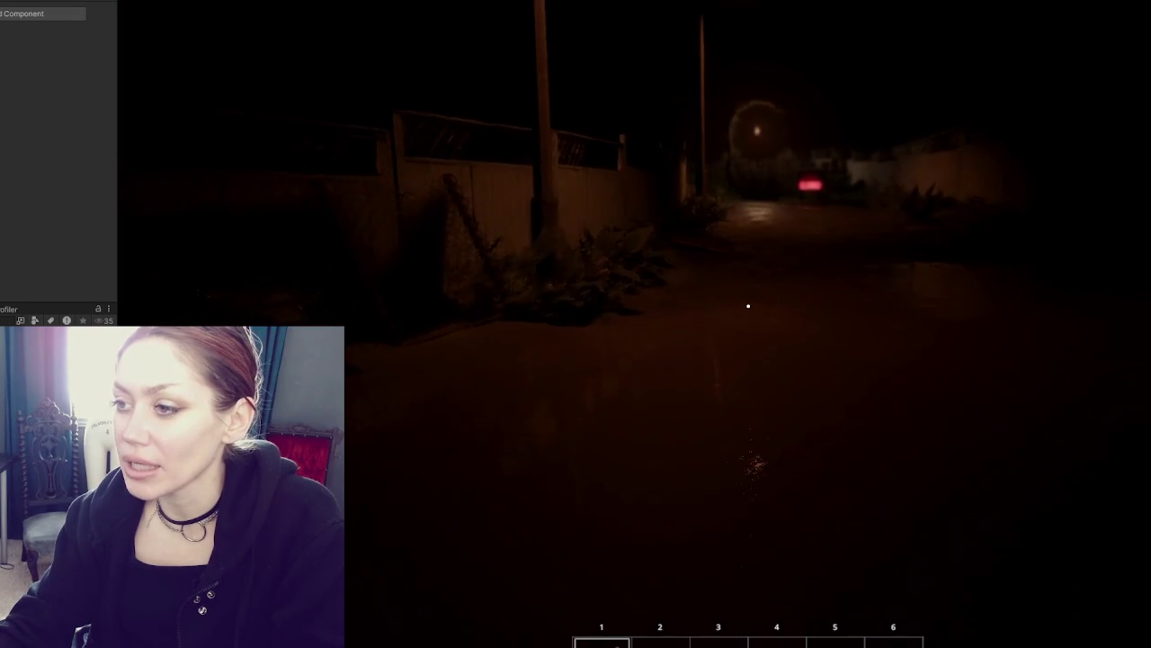
key(shift)
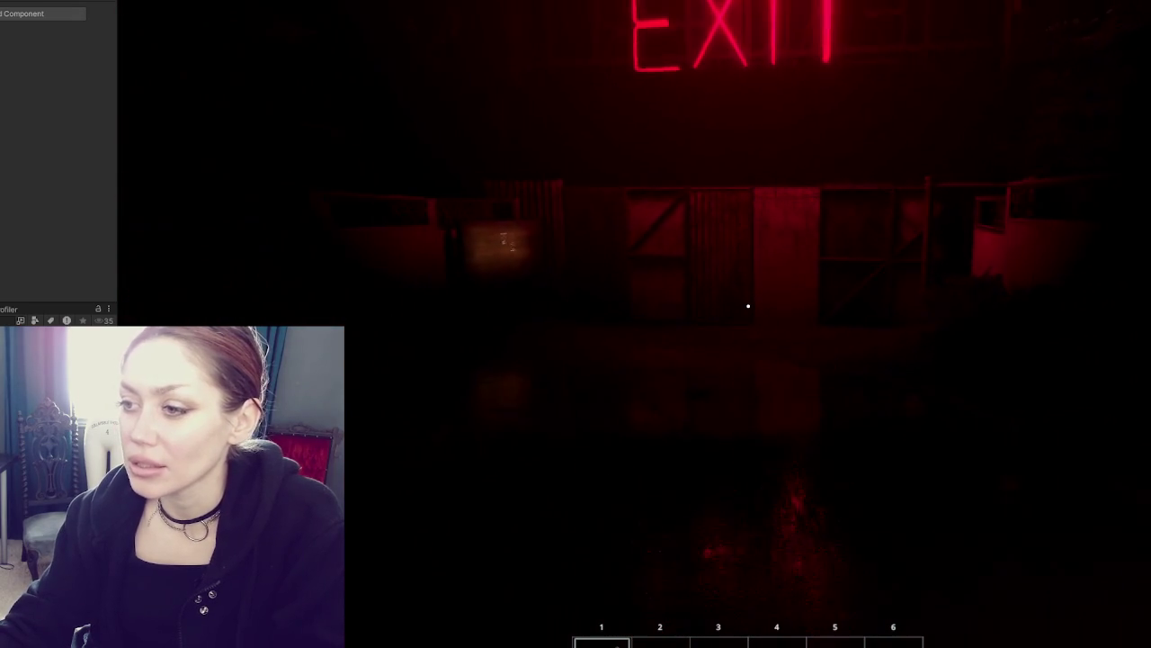
key(s)
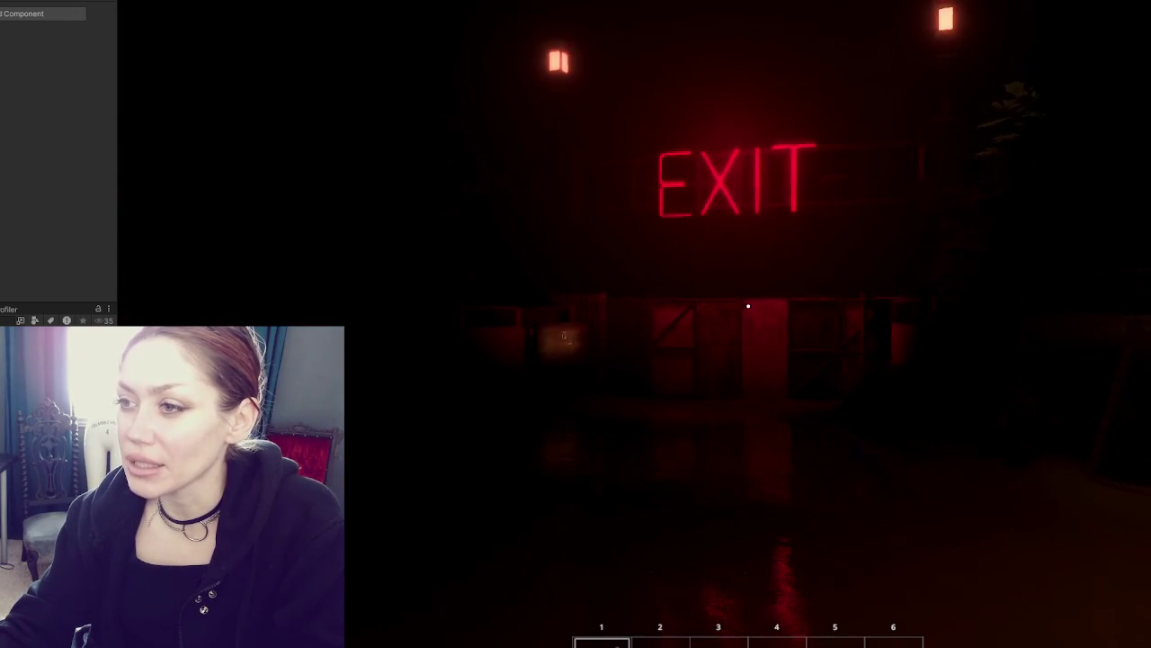
key(s)
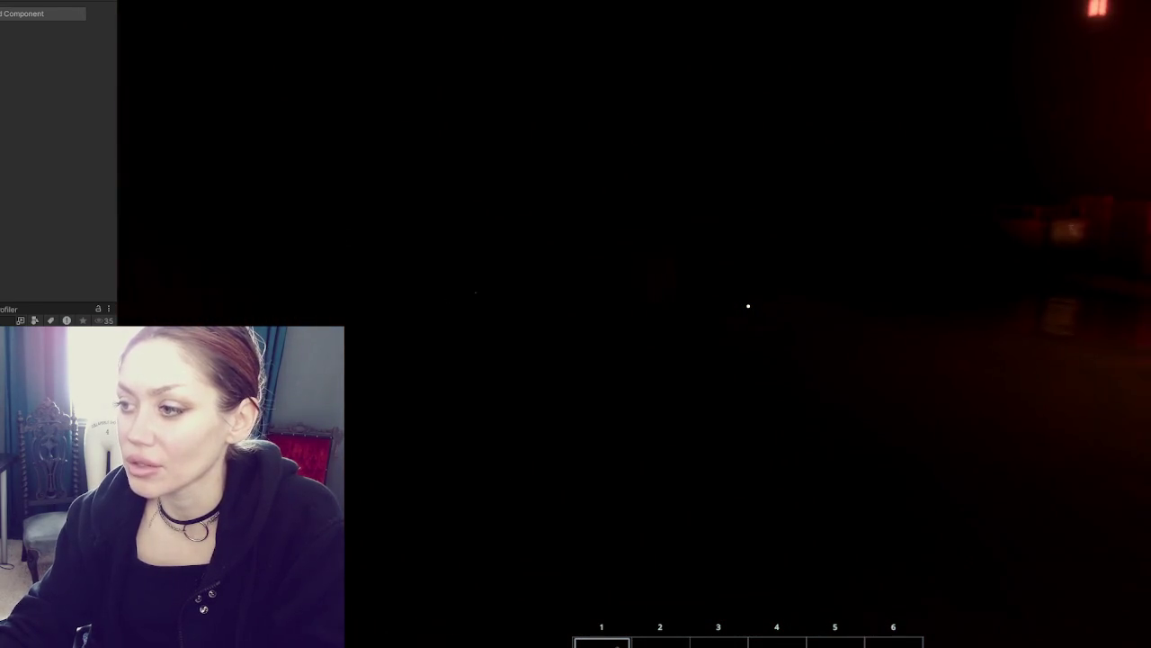
key(s)
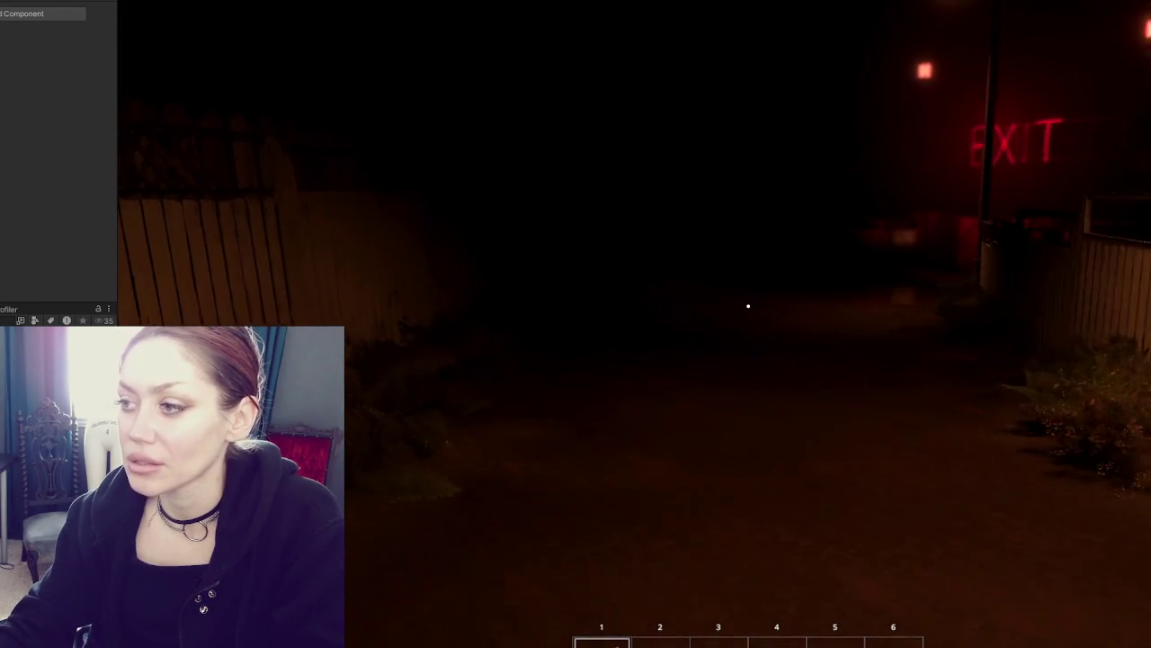
key(s)
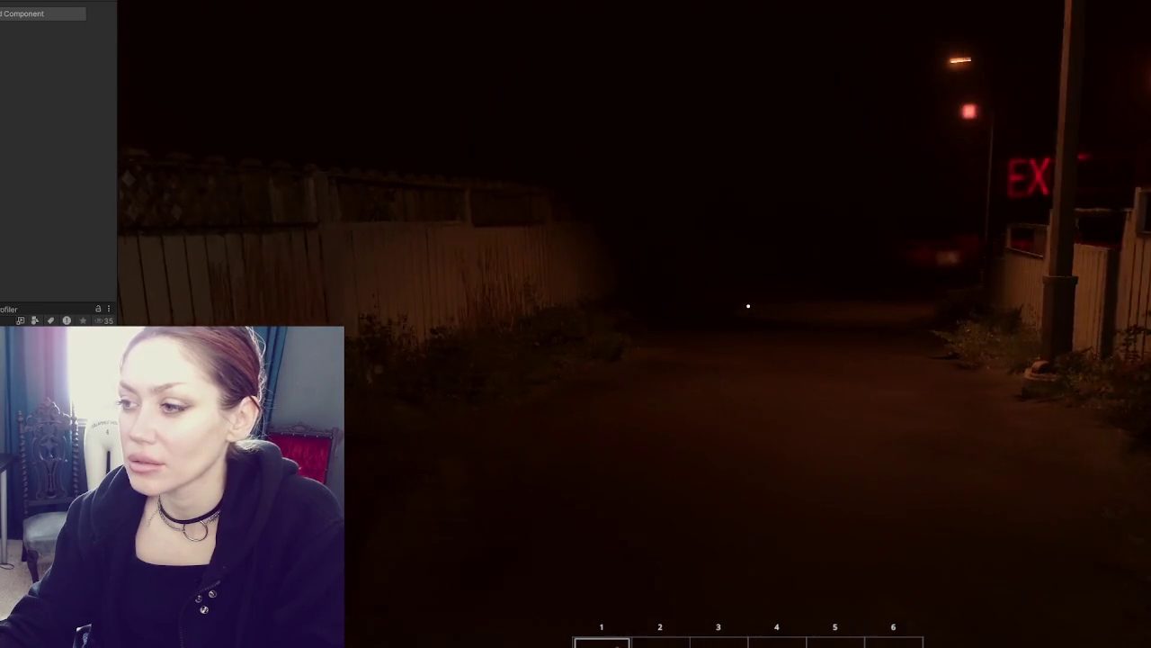
key(w)
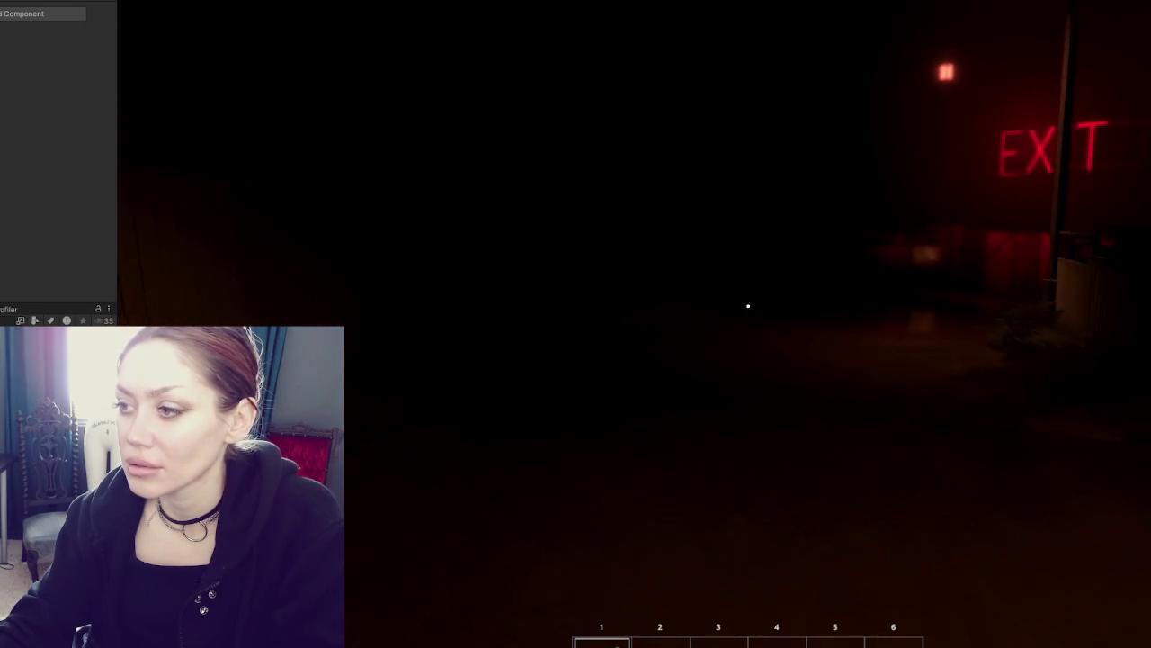
key(w)
key(shift)
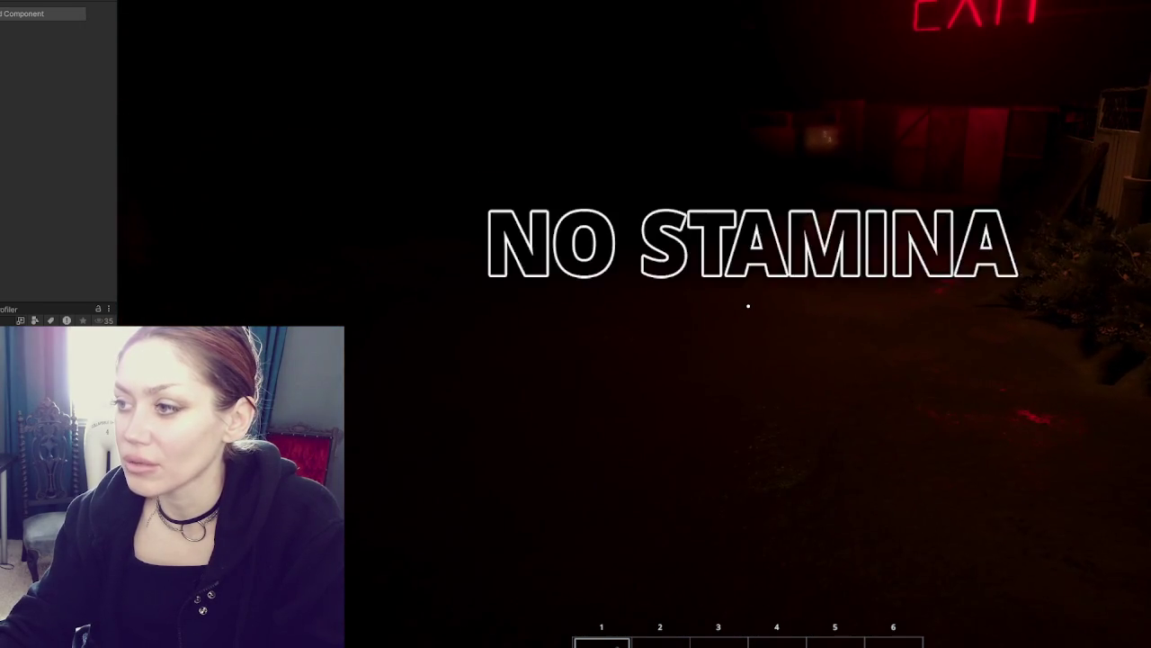
key(w)
key(shift)
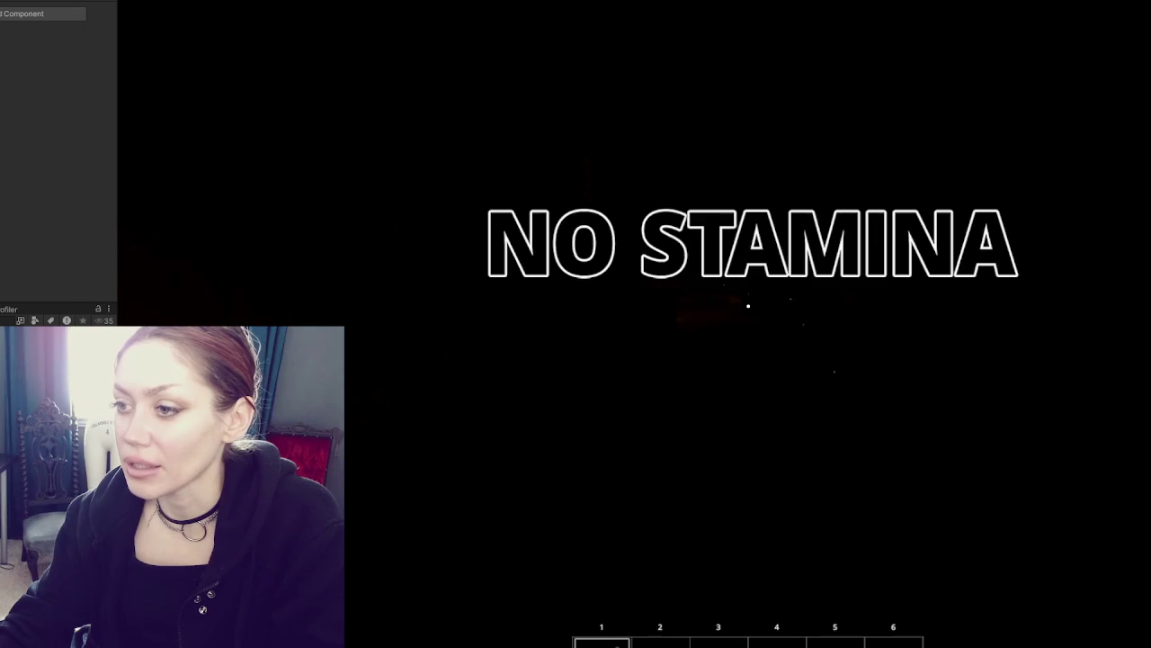
Switch on the flashlight, view the Tab stats menu, and stop the playtest
key(f)
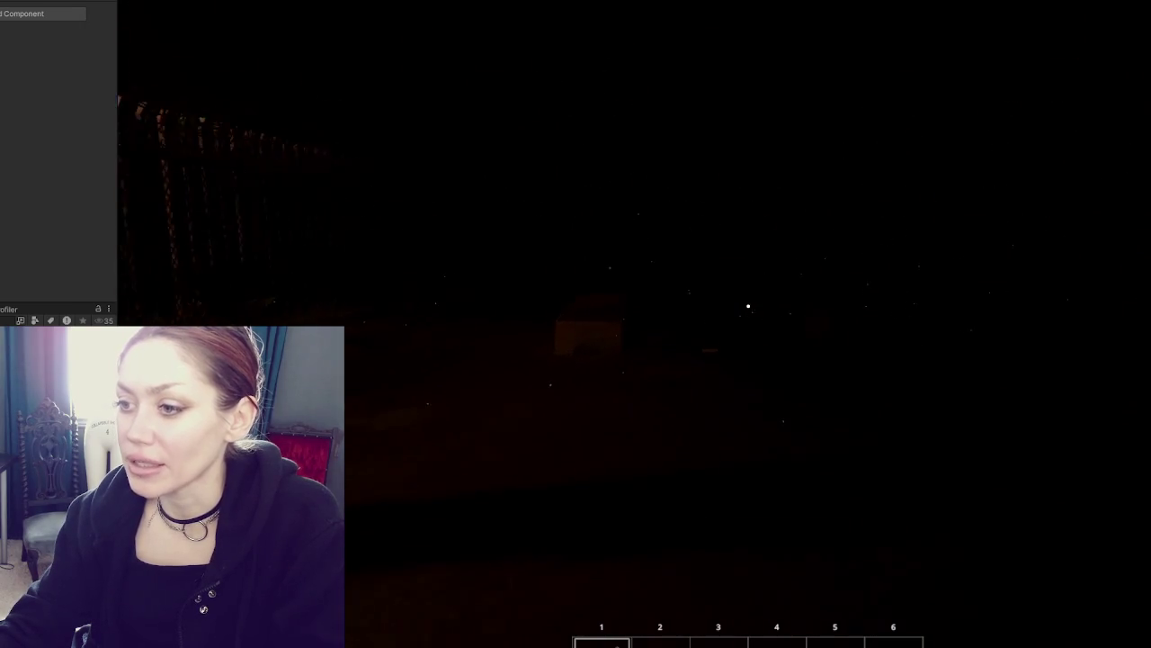
key(Tab)
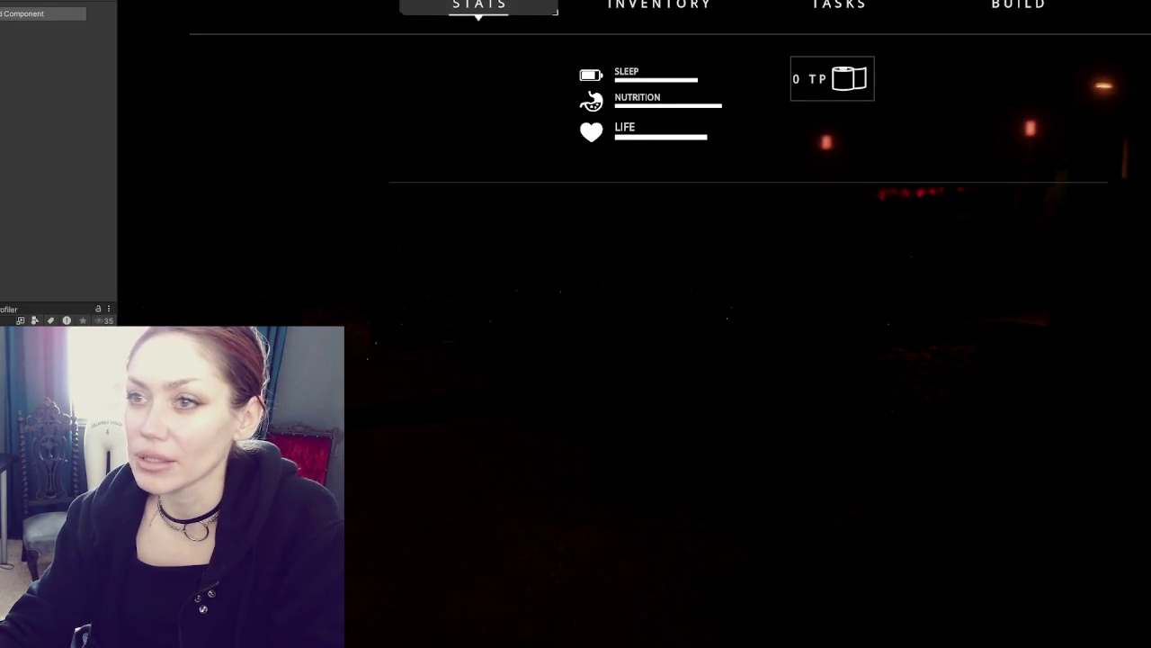
key(ctrl+p)
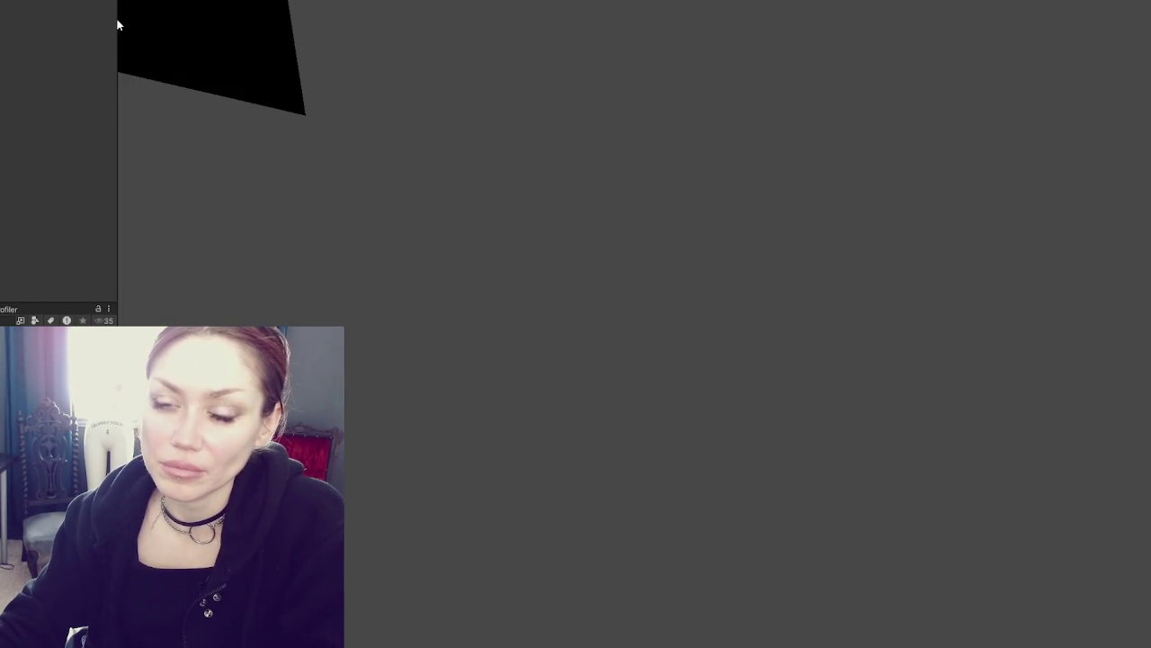
Enlarge the Project panel, frame the selected object, and pan the Scene view over the fenced yard
drag(44, 311, 54, 106)
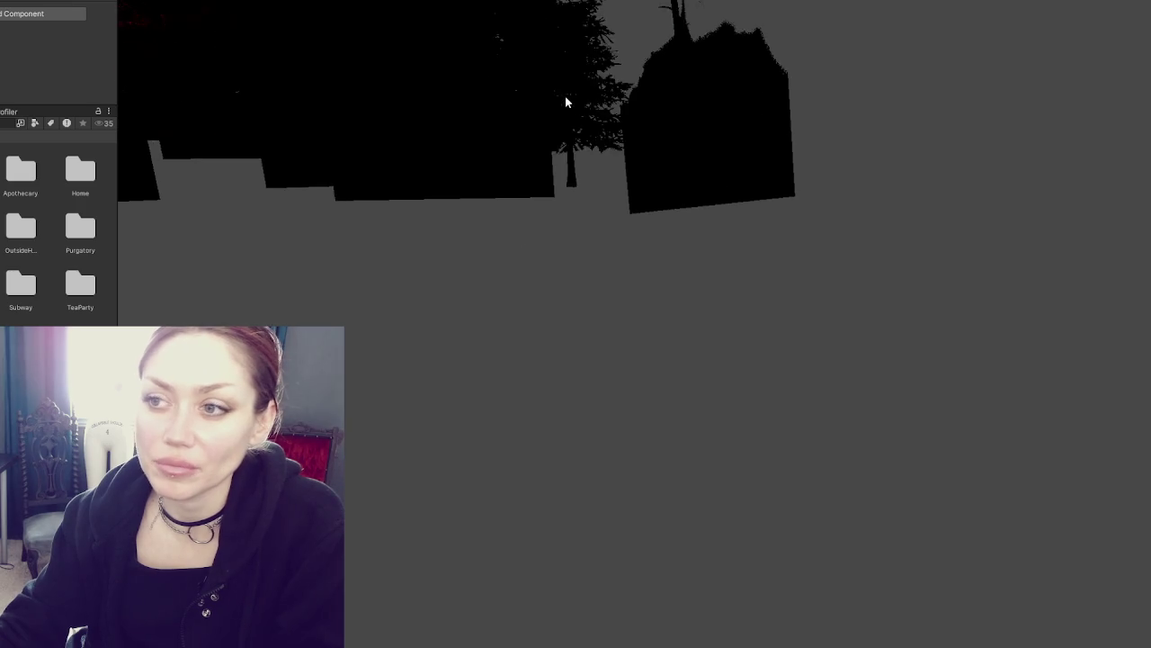
key(f)
scroll(739, 262, up, 5)
scroll(743, 143, down, 5)
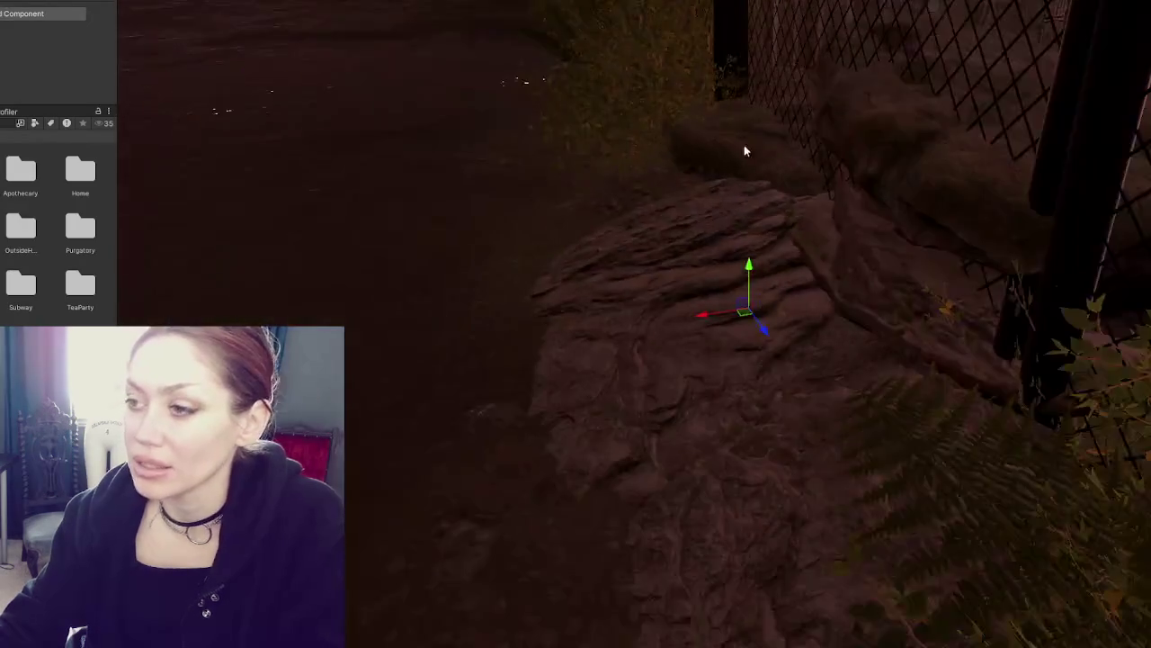
mouse_move(681, 64)
mouse_down()
mouse_move(1031, 170)
mouse_move(872, 103)
mouse_move(557, 90)
mouse_up()
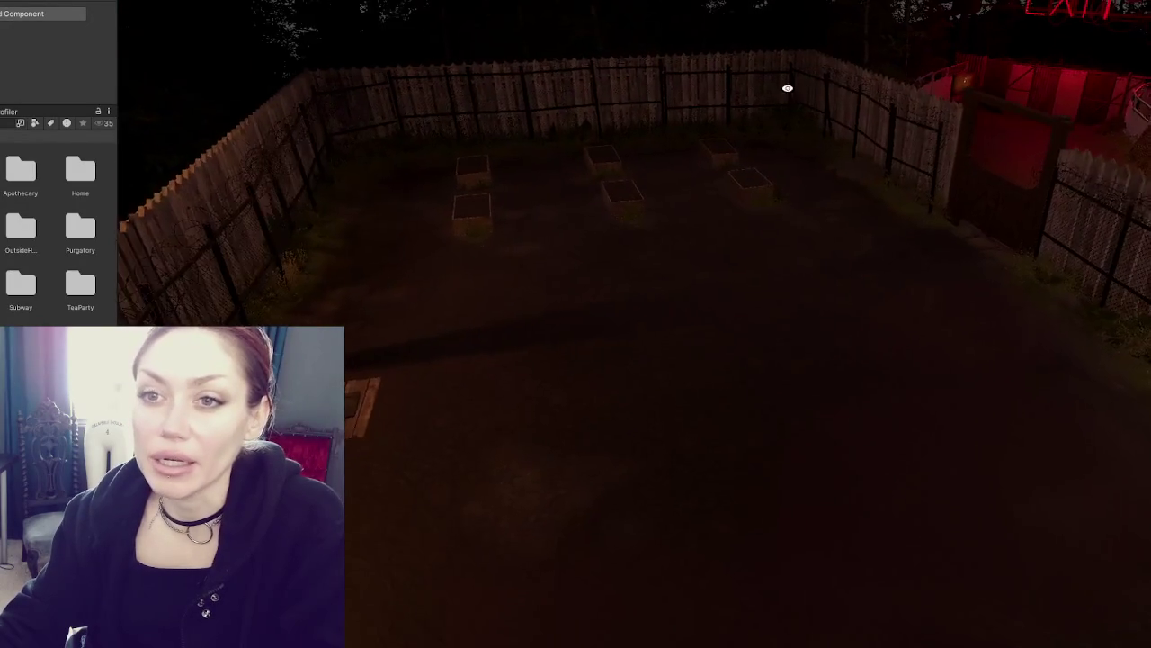
scroll(54, 54, up, 5)
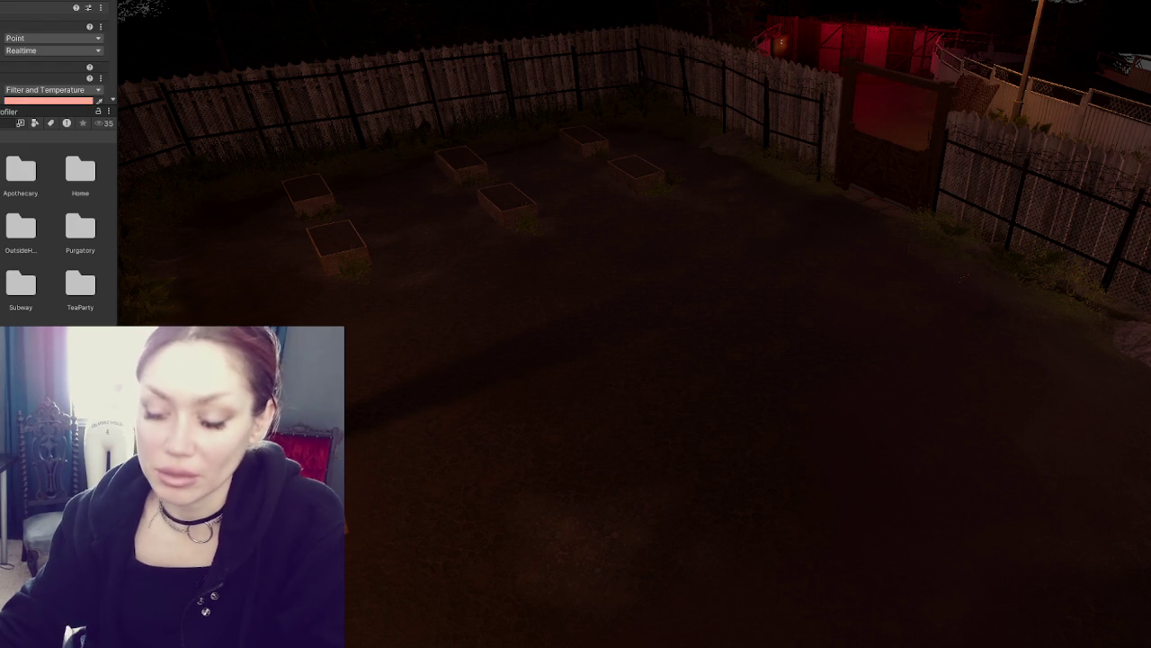
scroll(54, 54, down, 5)
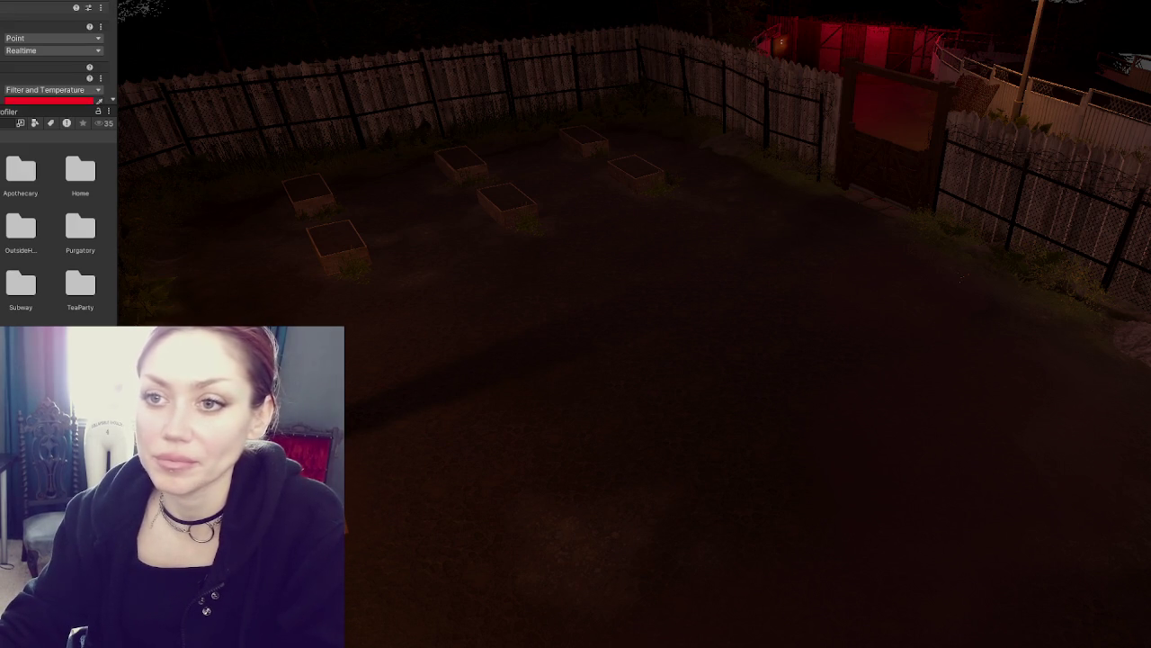
Frame the EXIT sign light and set its range to 12
key(f)
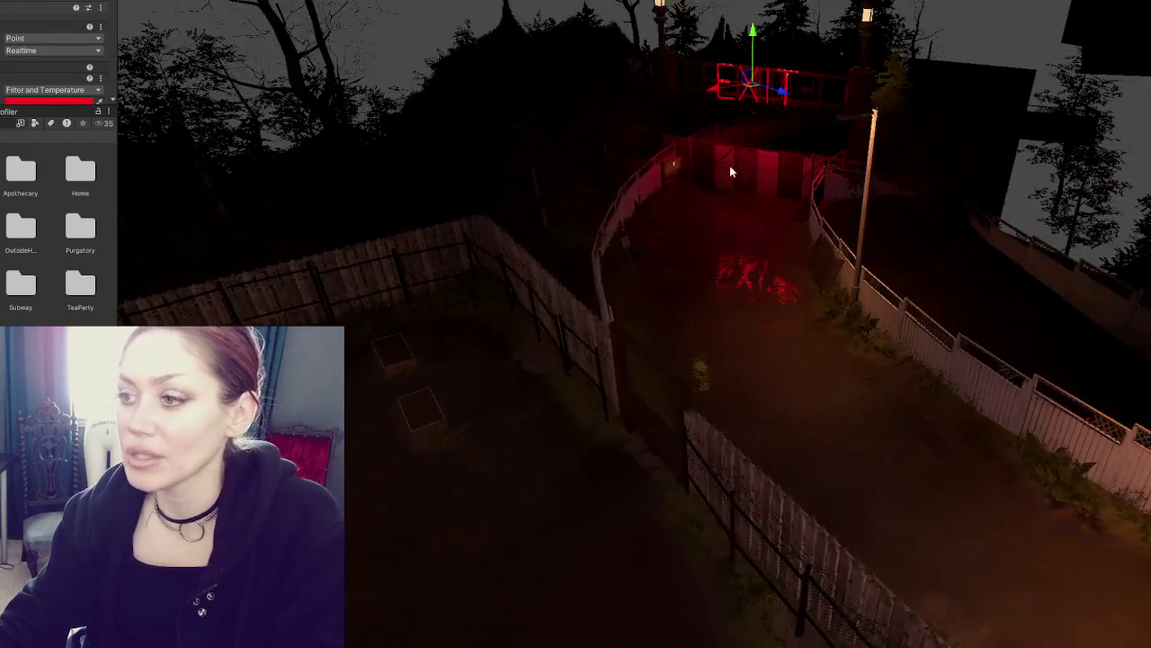
scroll(54, 45, down, 5)
click(5, 43)
text(12)
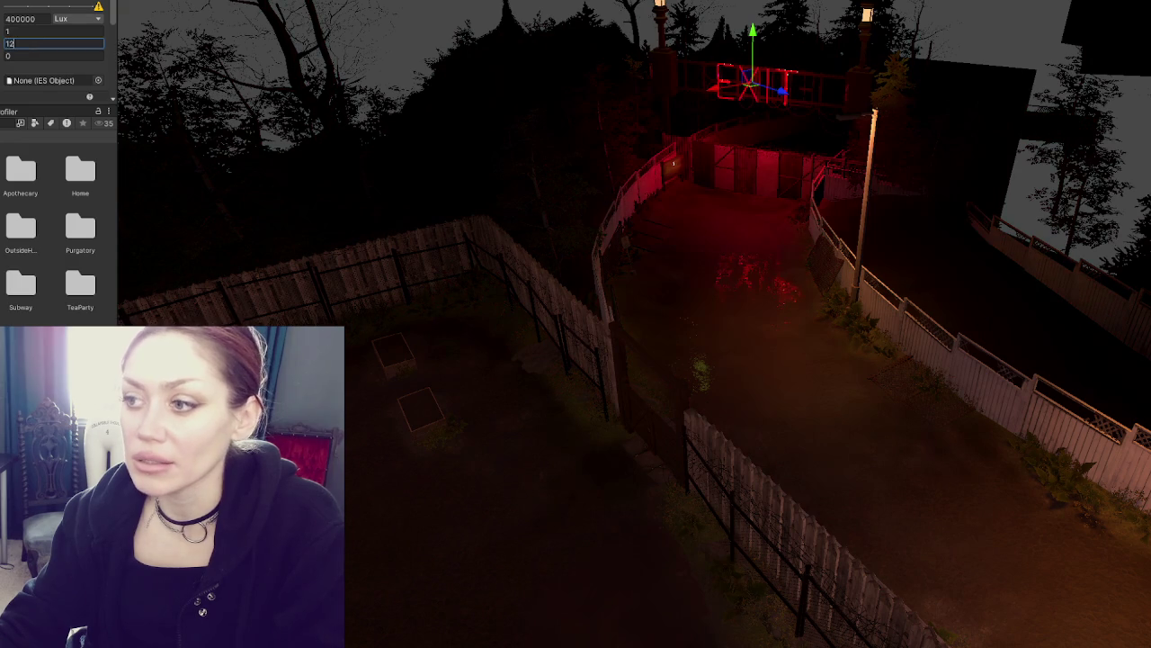
scroll(56, 29, up, 5)
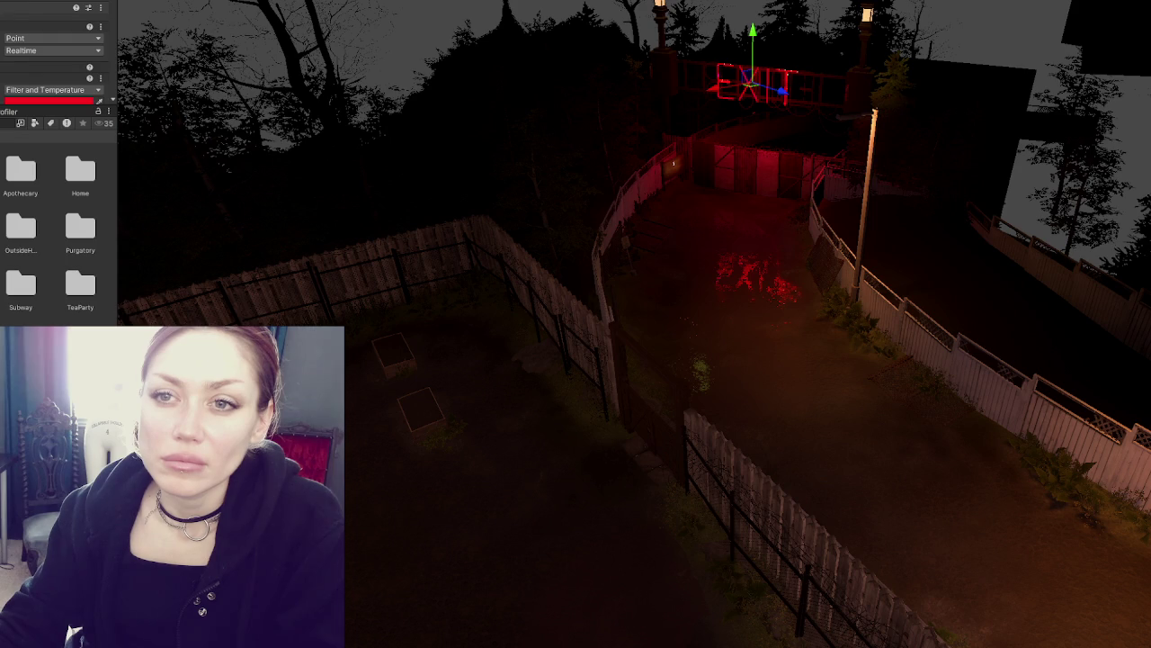
Reselect the EXIT sign light and change its range from 20 to 25
click(535, 445)
key(ctrl+z)
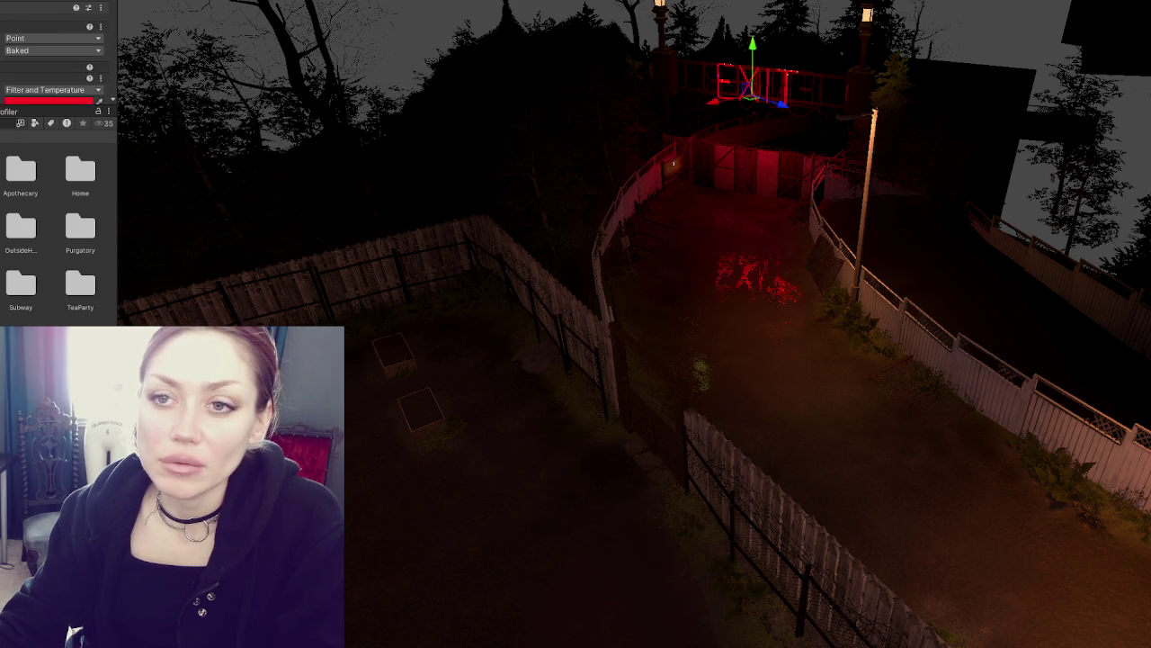
click(27, 41)
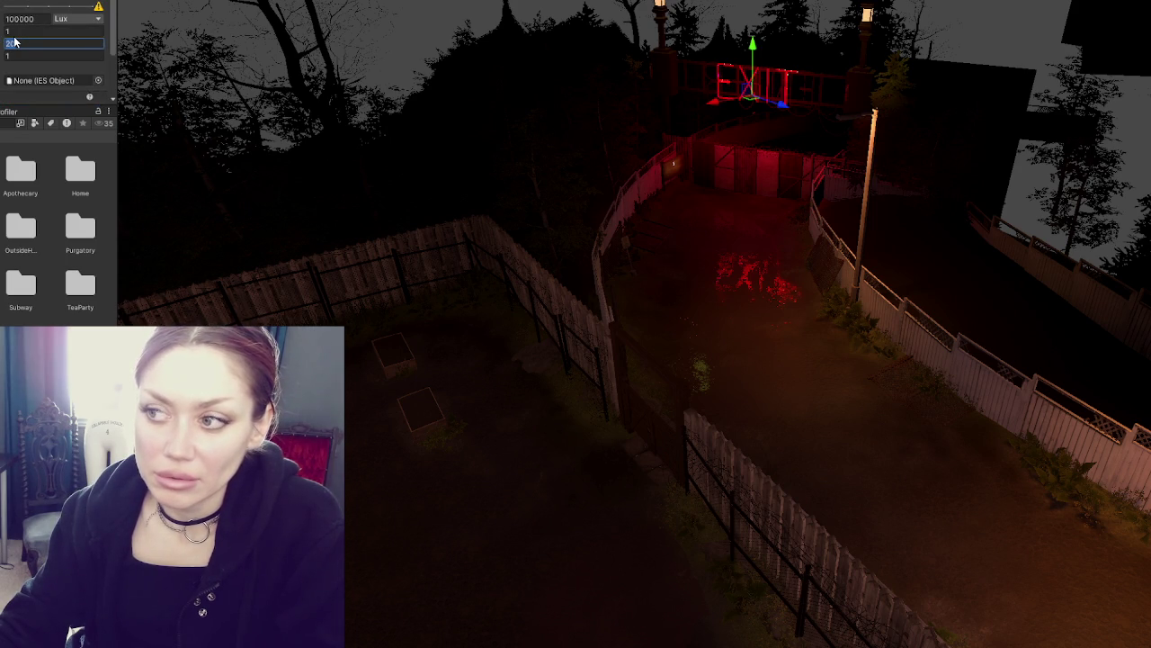
scroll(14, 42, up, 2)
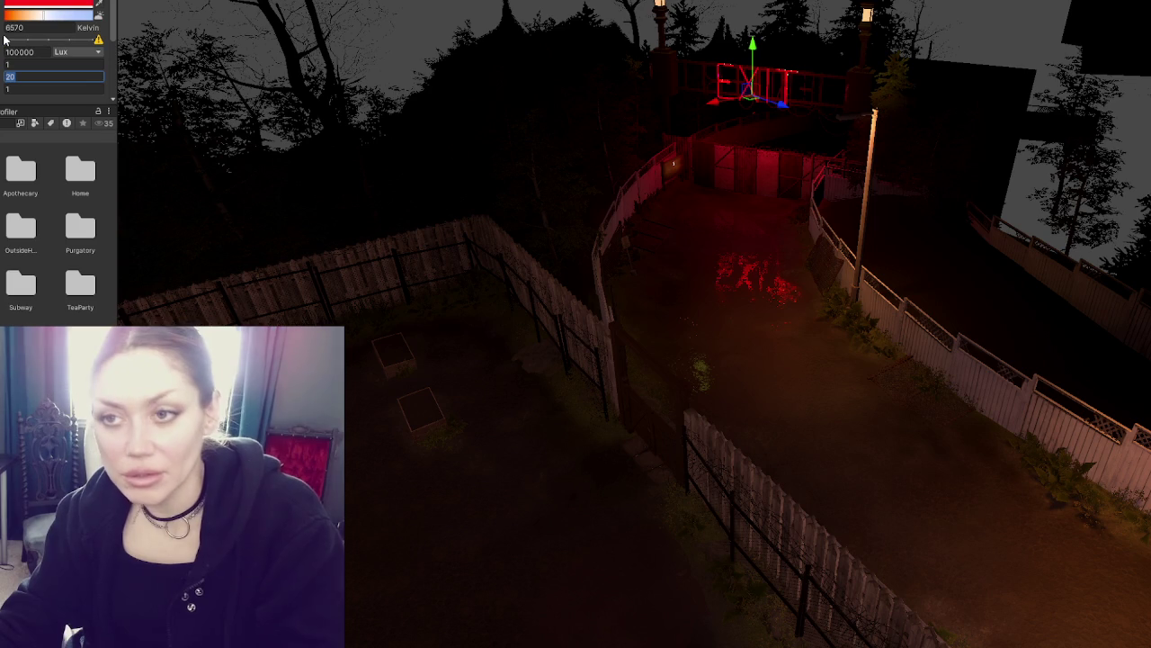
text(25)
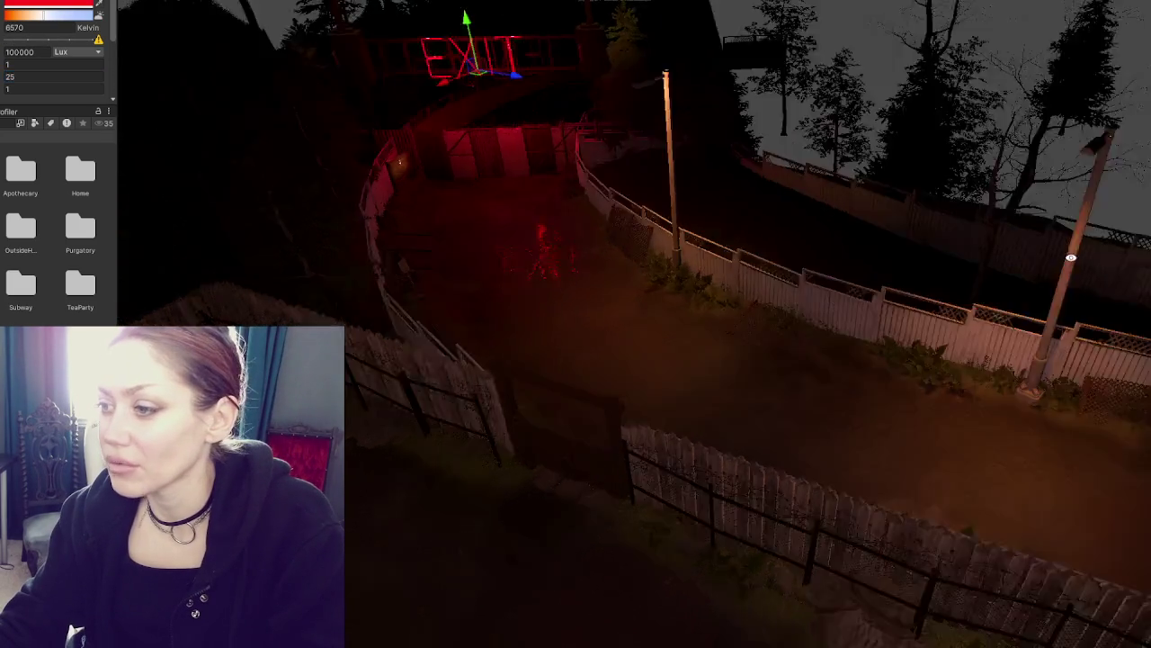
Raise the range of the lamp light above the path from 14 to 18
drag(961, 88, 909, 166)
click(840, 378)
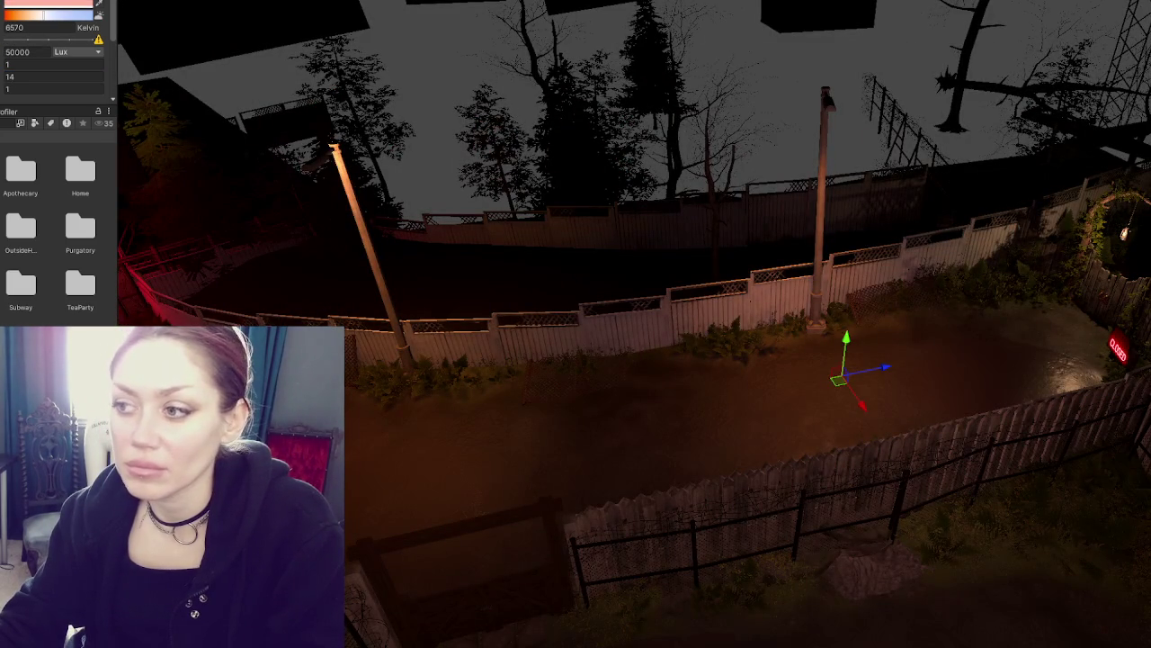
click(1069, 583)
click(839, 378)
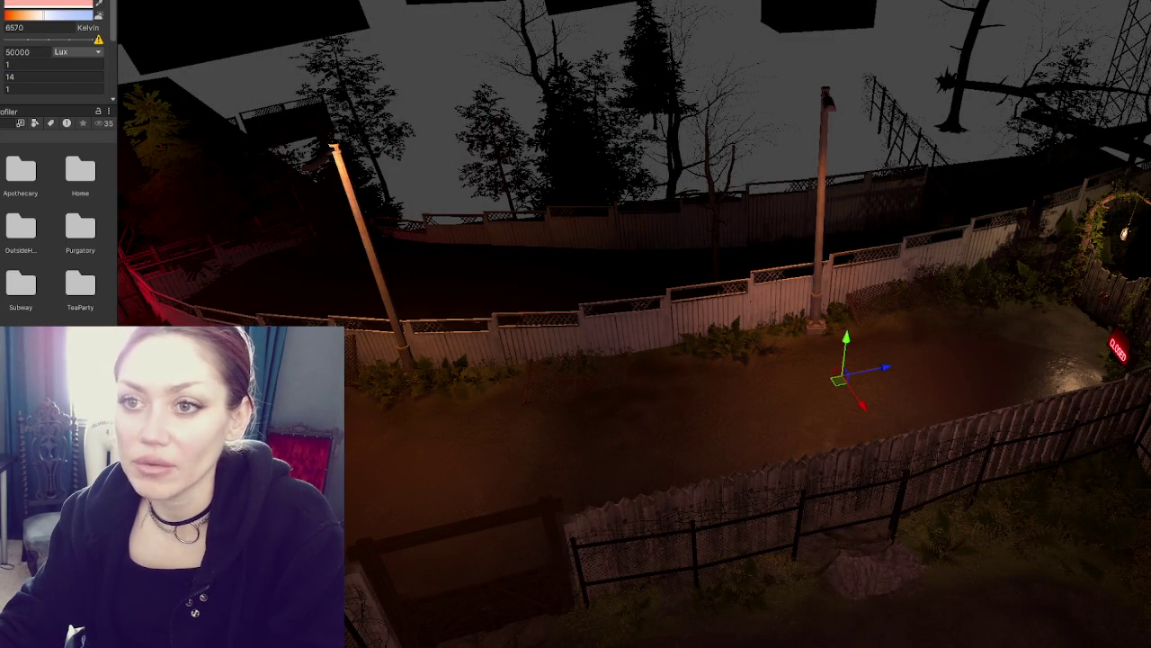
click(54, 43)
text(18)
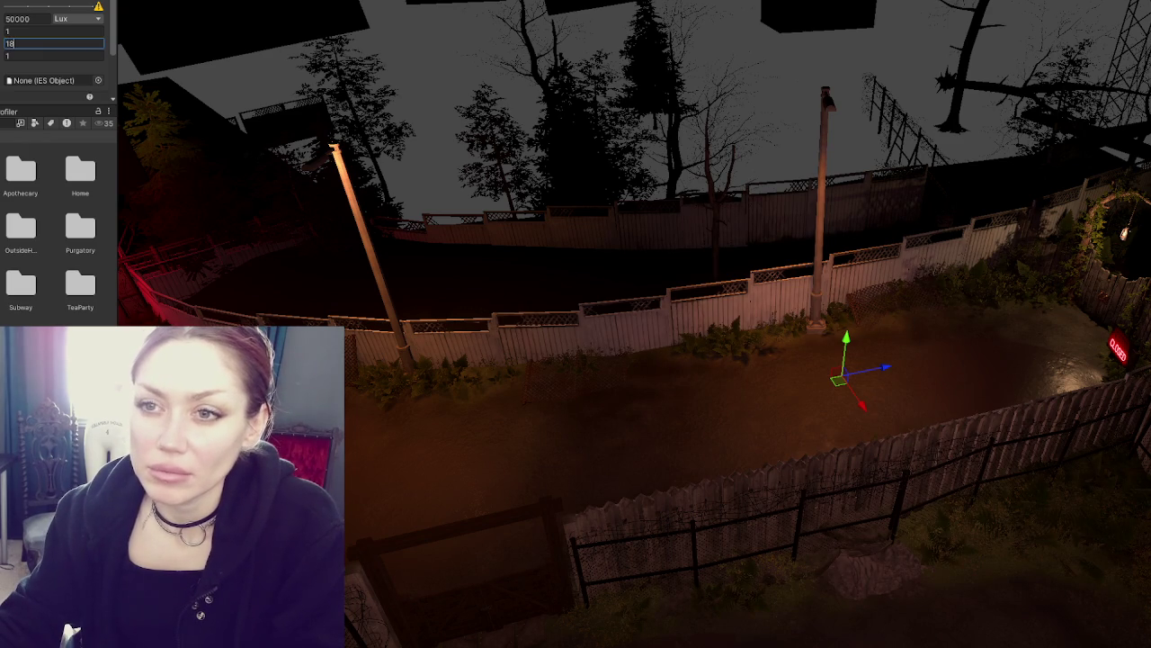
Select the light by the red EXIT archway and move it slightly higher
click(1069, 583)
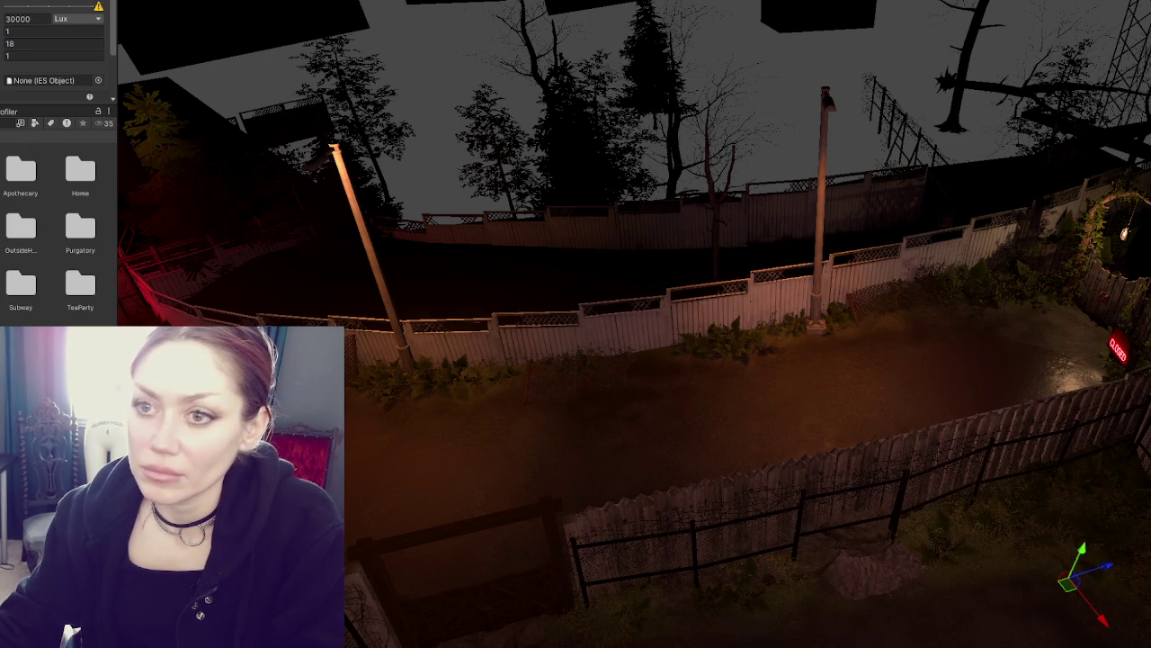
drag(631, 83, 631, 84)
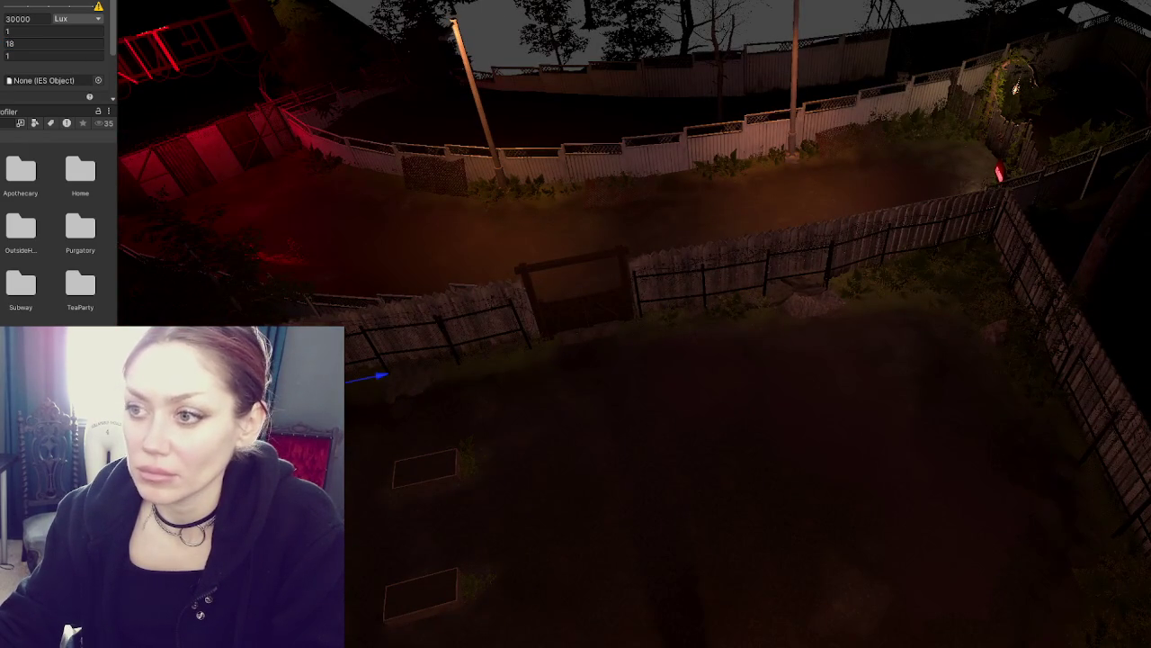
click(601, 324)
click(240, 106)
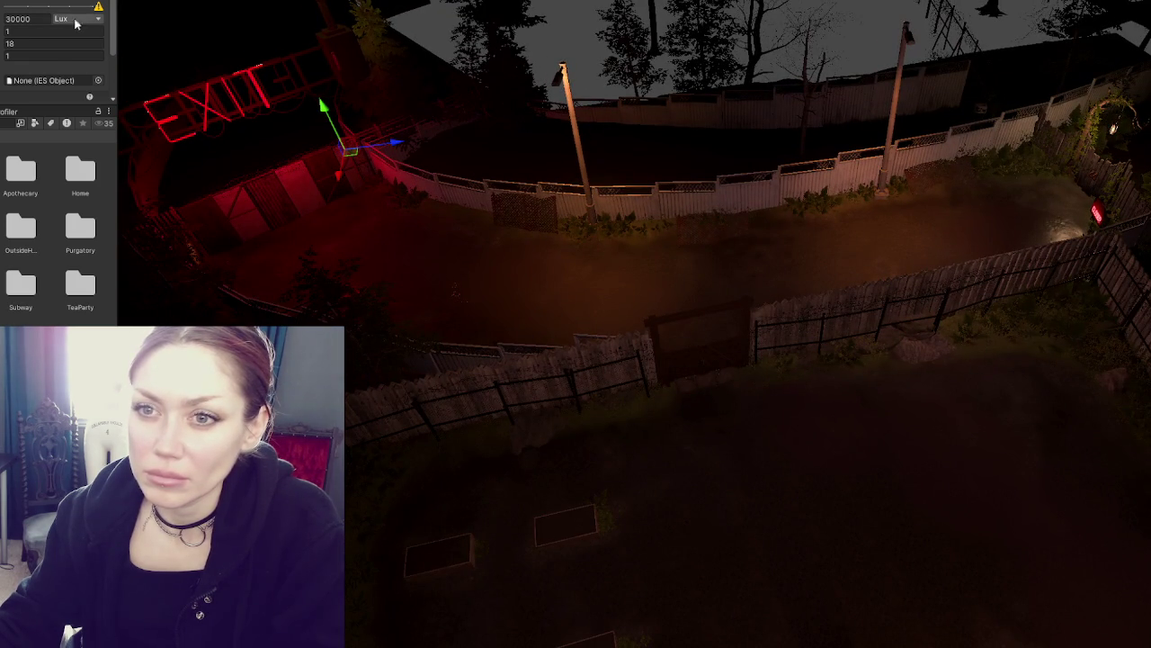
click(14, 42)
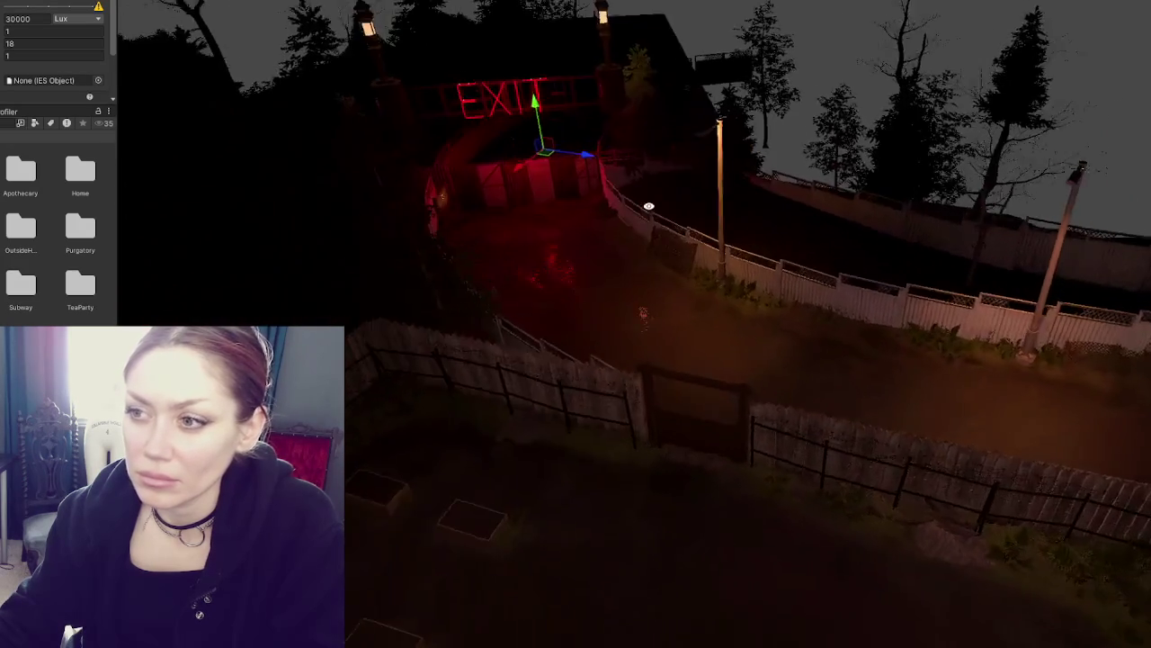
mouse_move(648, 206)
mouse_down()
mouse_move(486, 207)
mouse_move(532, 187)
mouse_move(525, 268)
mouse_move(517, 188)
mouse_up()
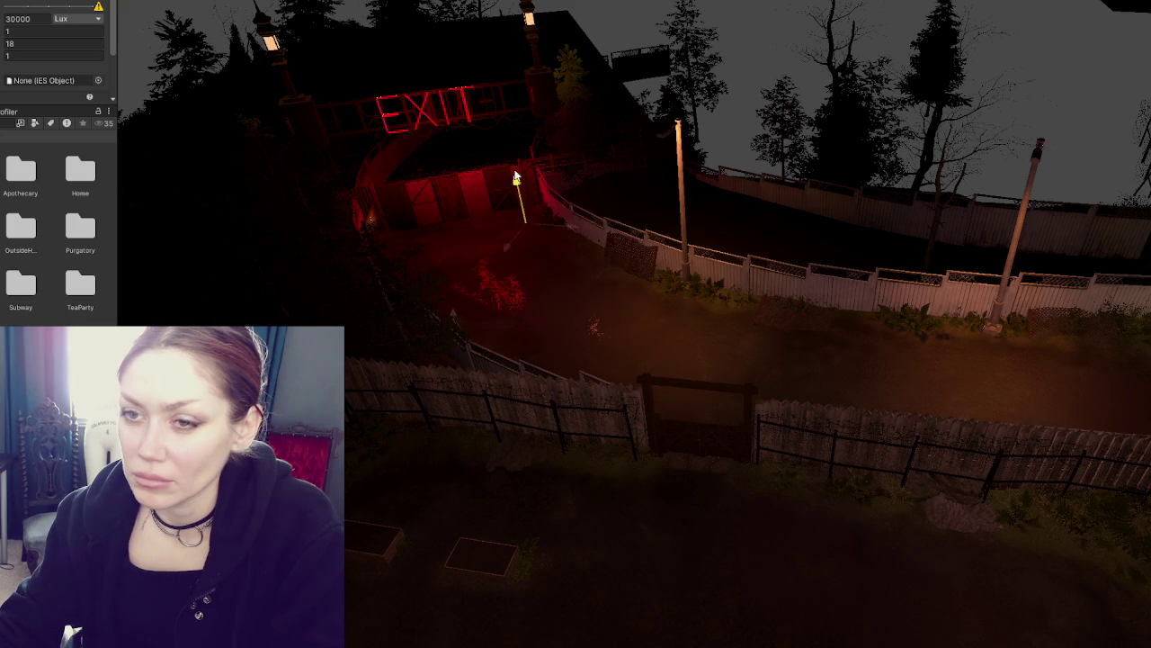
click(101, 131)
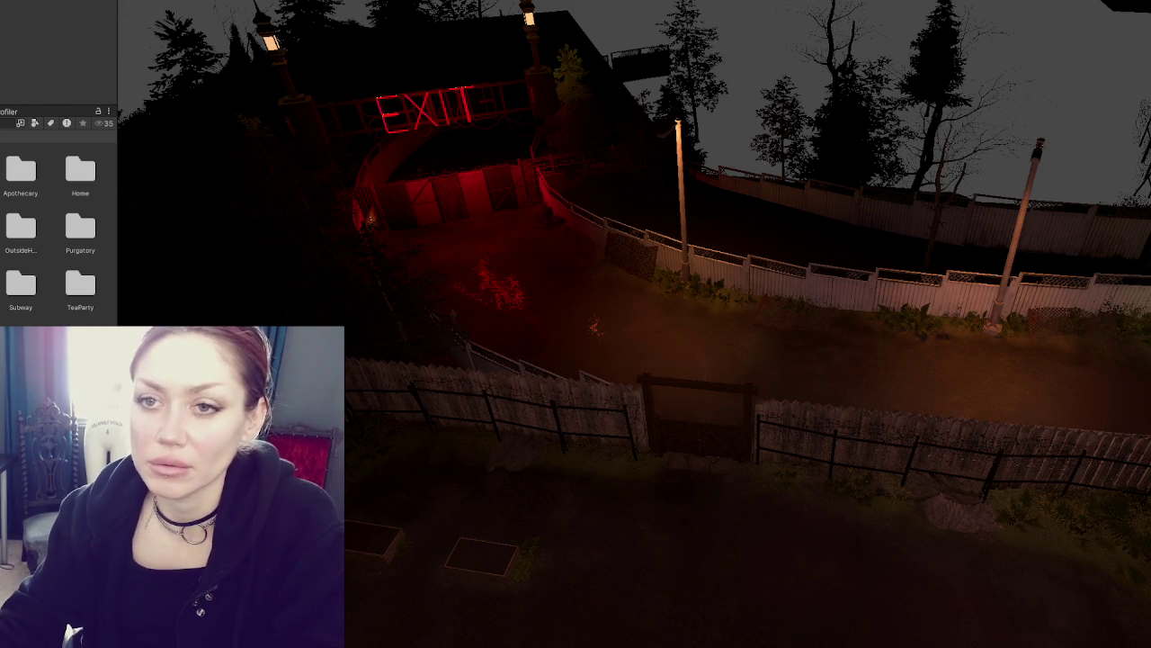
Frame the light by the far fence post and set its range to 20
click(679, 485)
click(1045, 281)
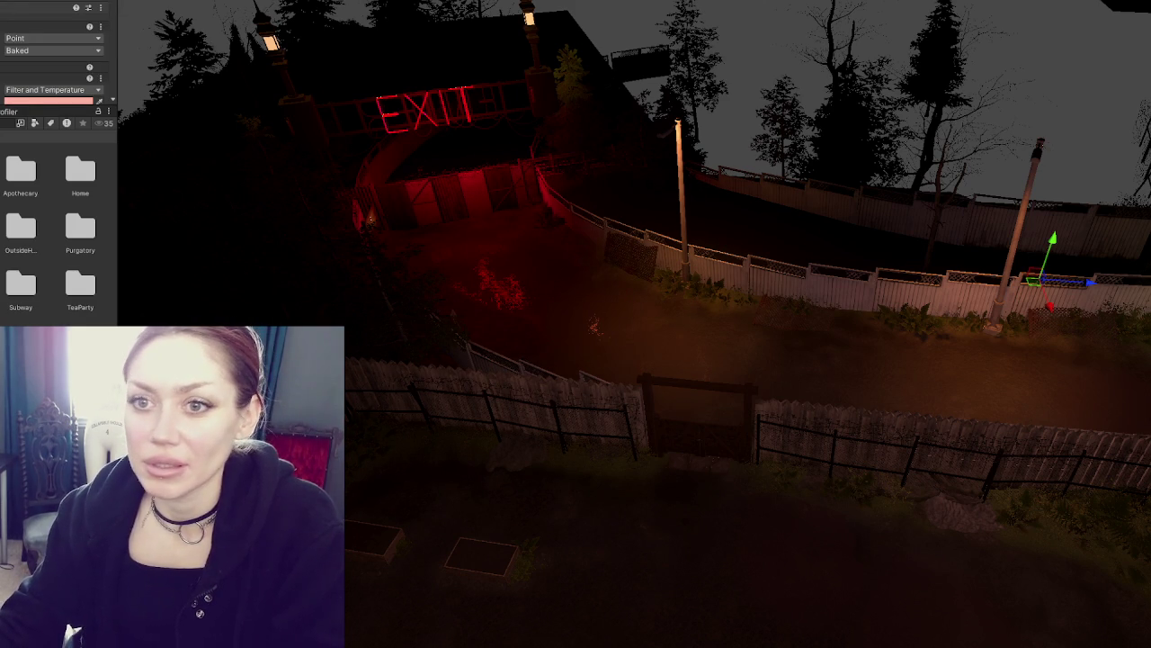
key(f)
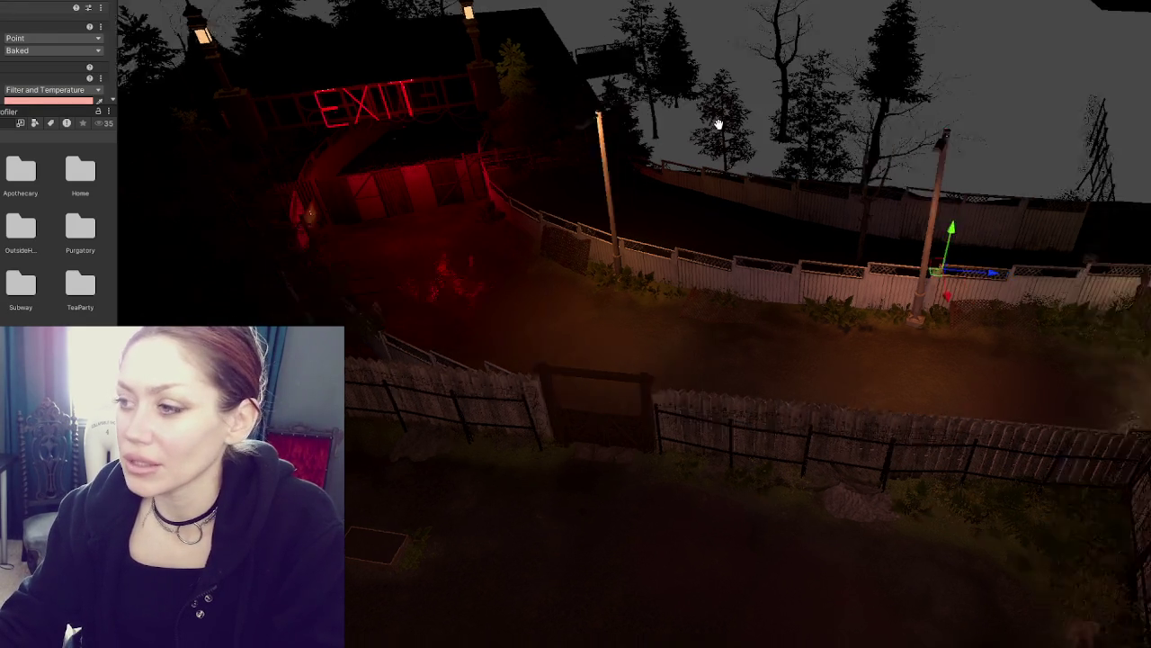
drag(762, 216, 743, 162)
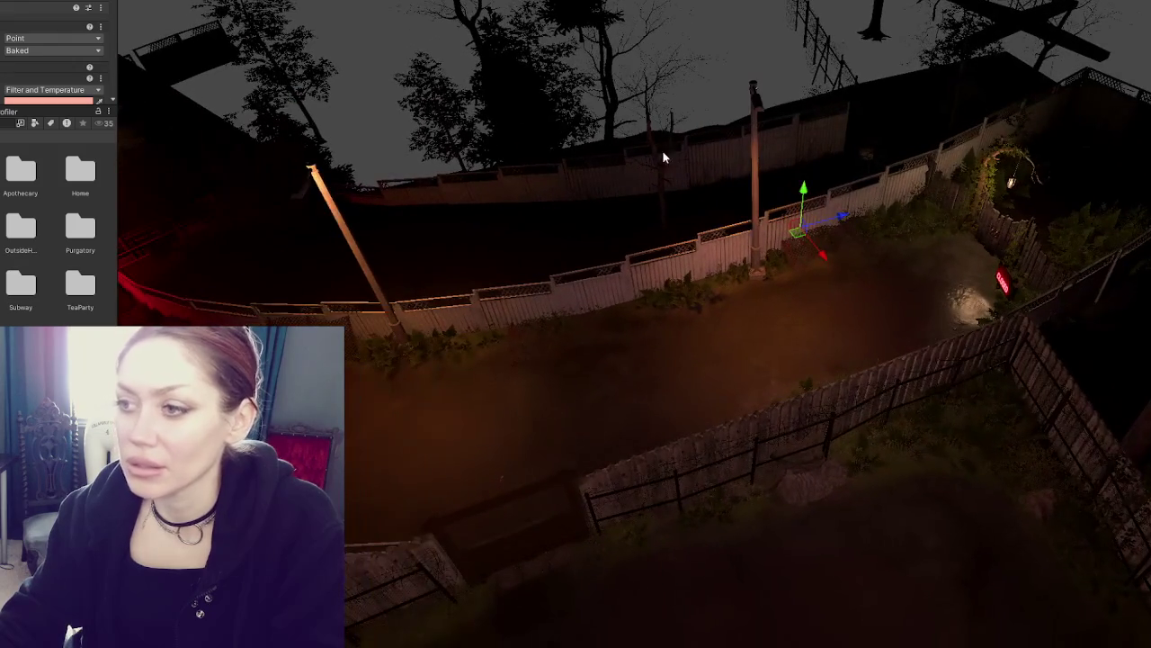
scroll(104, 78, down, 5)
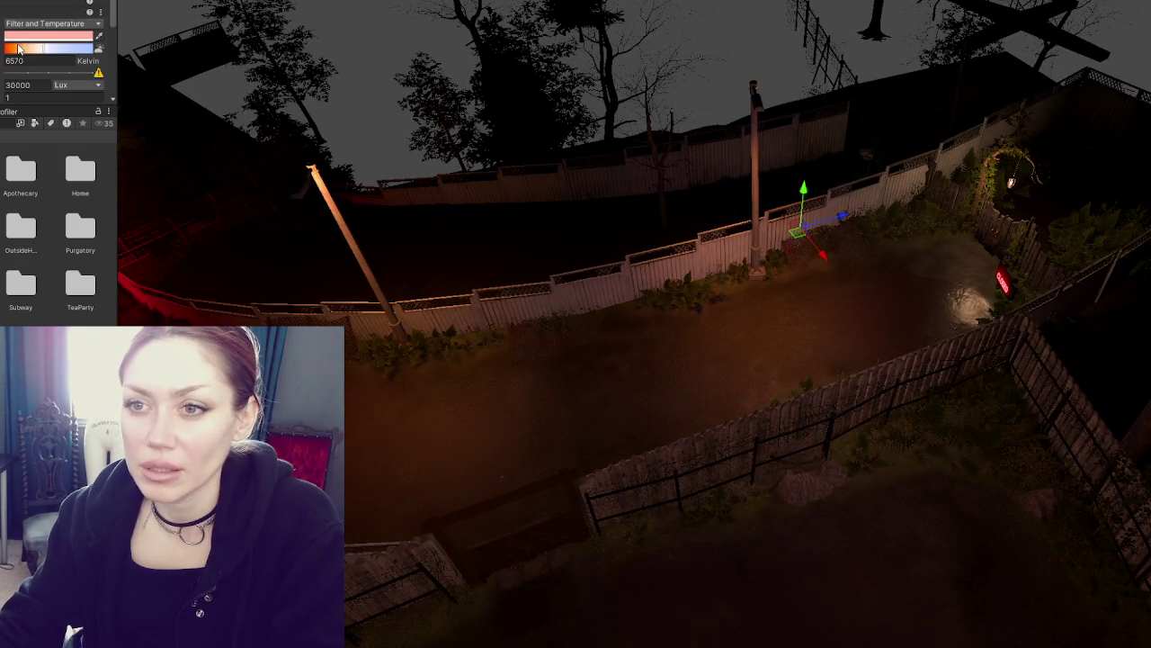
click(8, 79)
text(20)
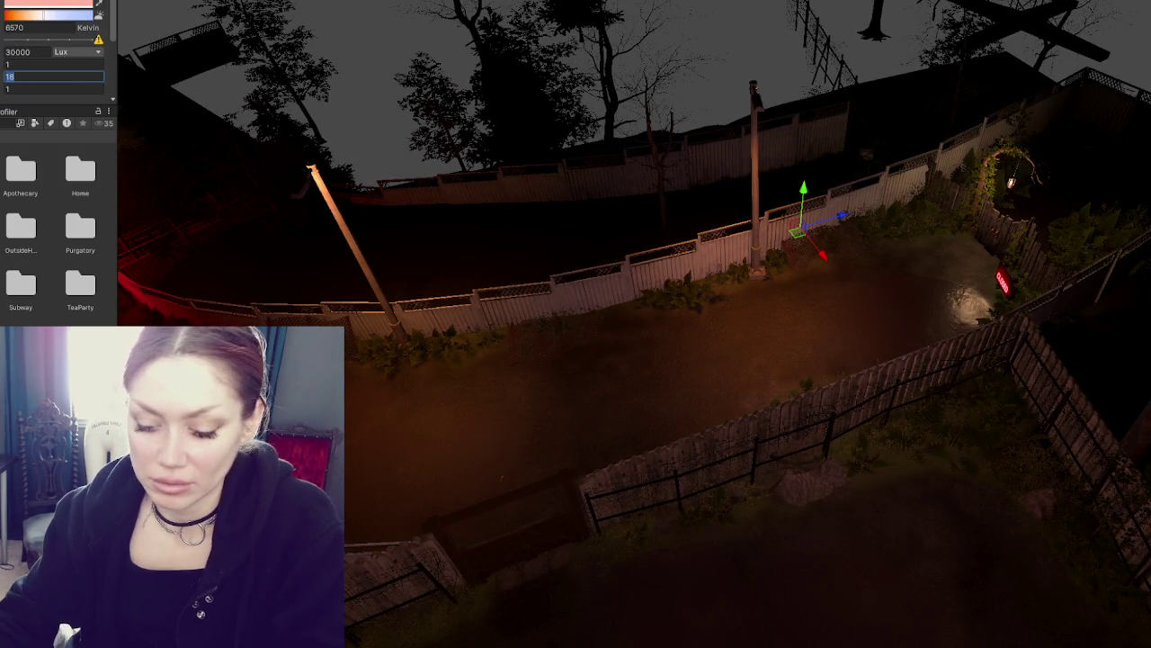
click(714, 195)
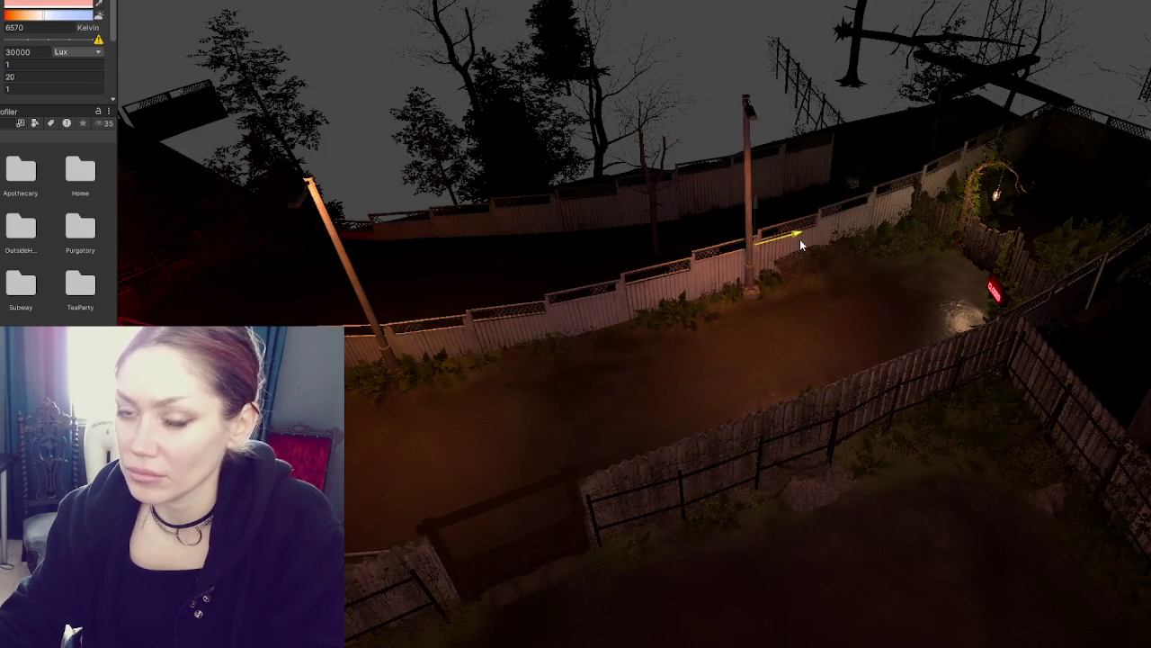
Lower the light's range to 18 and move it onto the path by the back fence
mouse_move(799, 239)
mouse_down()
mouse_move(450, 154)
mouse_move(449, 233)
mouse_up()
mouse_move(572, 486)
mouse_down()
mouse_move(753, 411)
mouse_move(608, 202)
mouse_up()
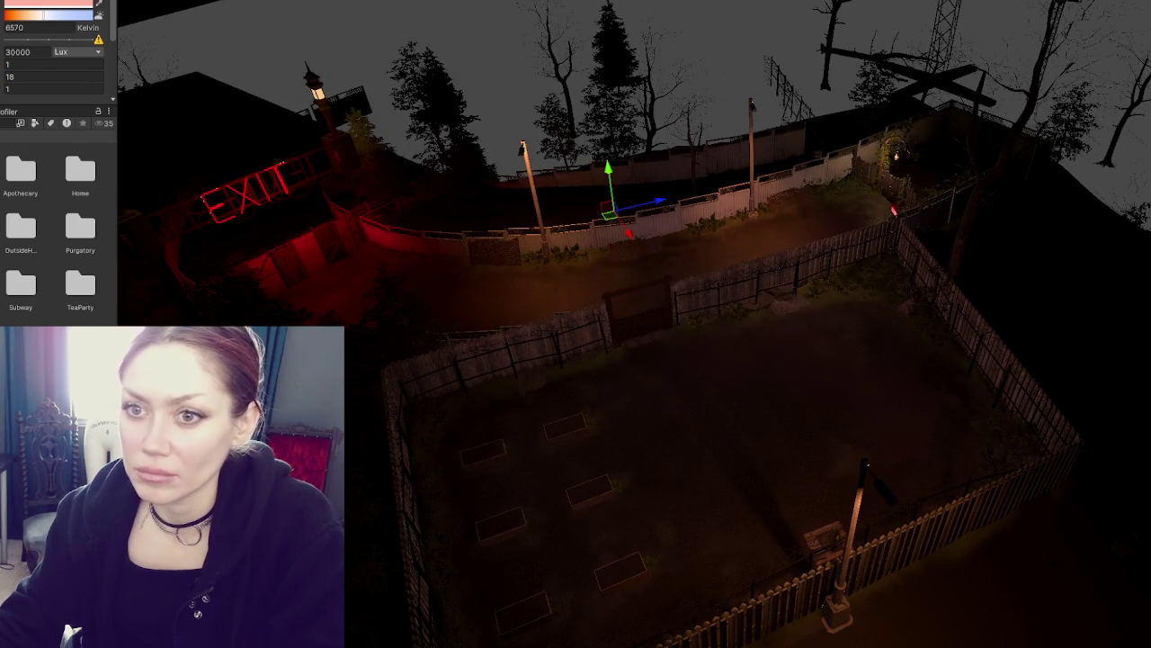
key(f)
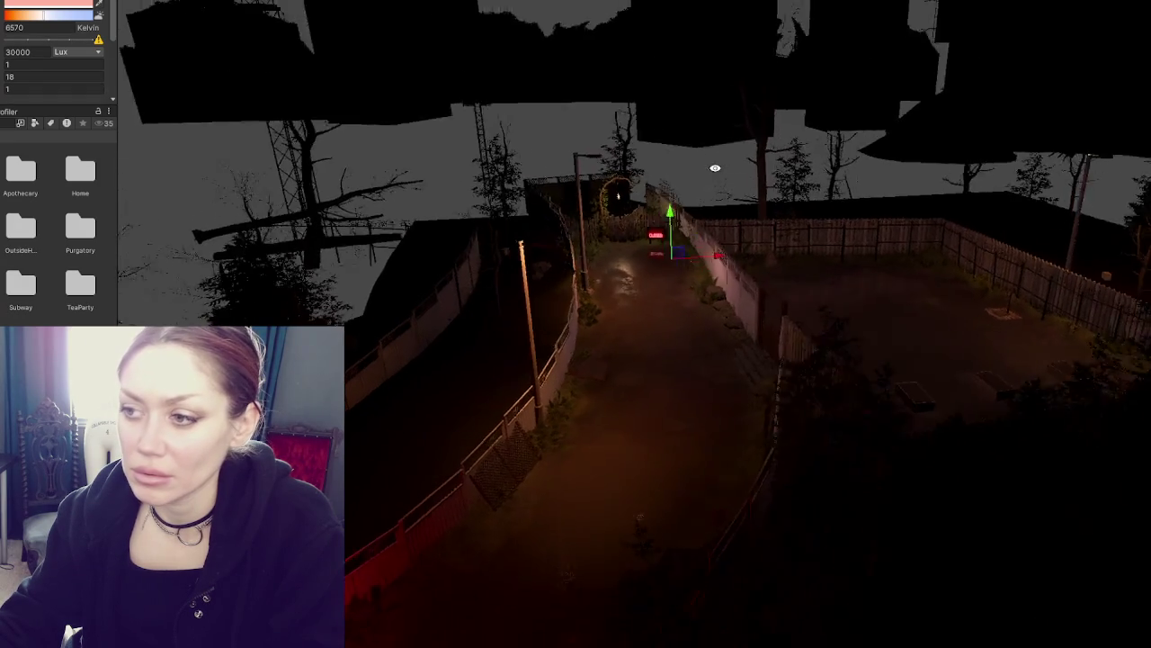
mouse_move(540, 225)
mouse_down()
mouse_move(595, 223)
mouse_move(607, 277)
mouse_move(597, 243)
mouse_up()
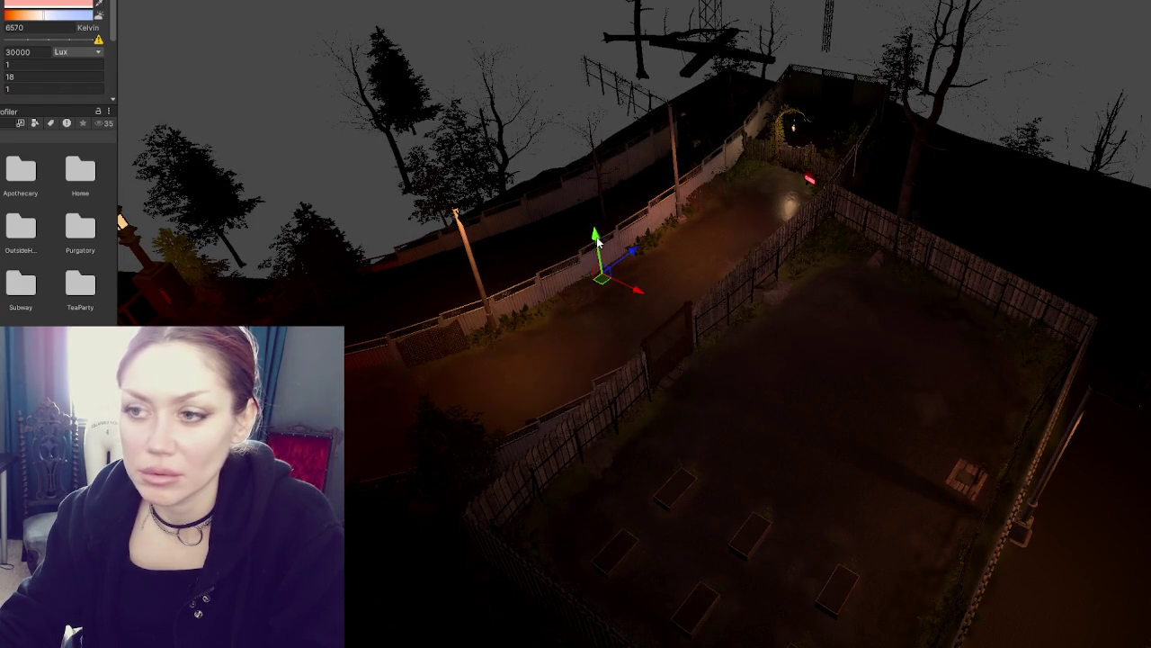
Compare the settings of the gate lantern, path and lamp-post lights
click(793, 126)
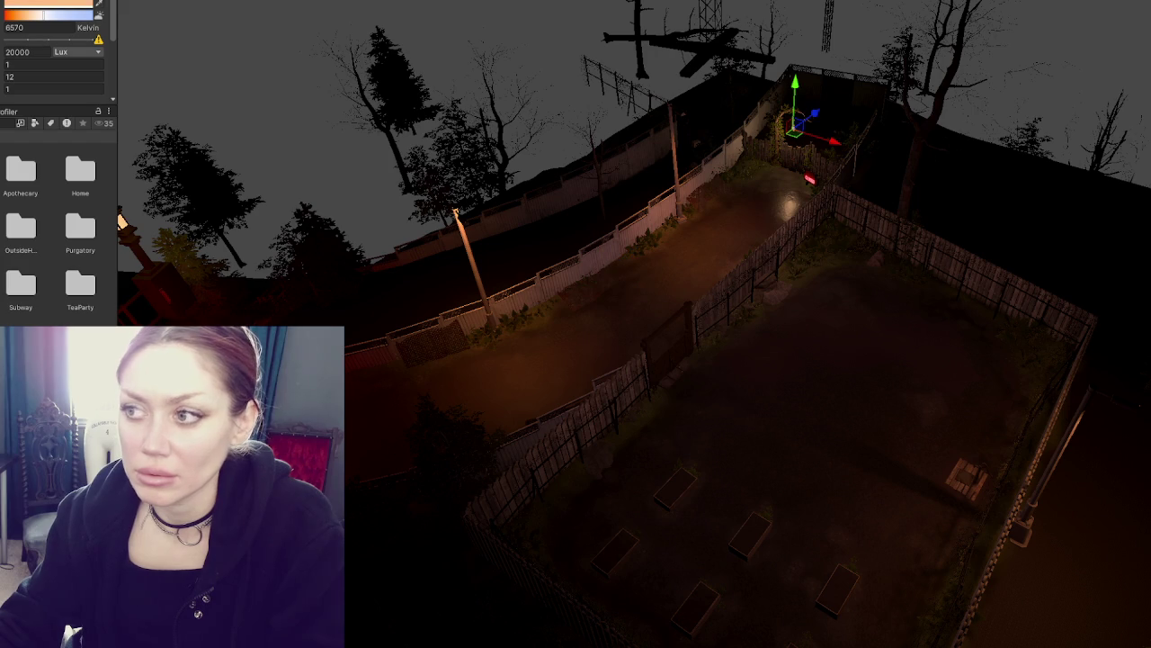
click(455, 214)
click(793, 126)
click(601, 277)
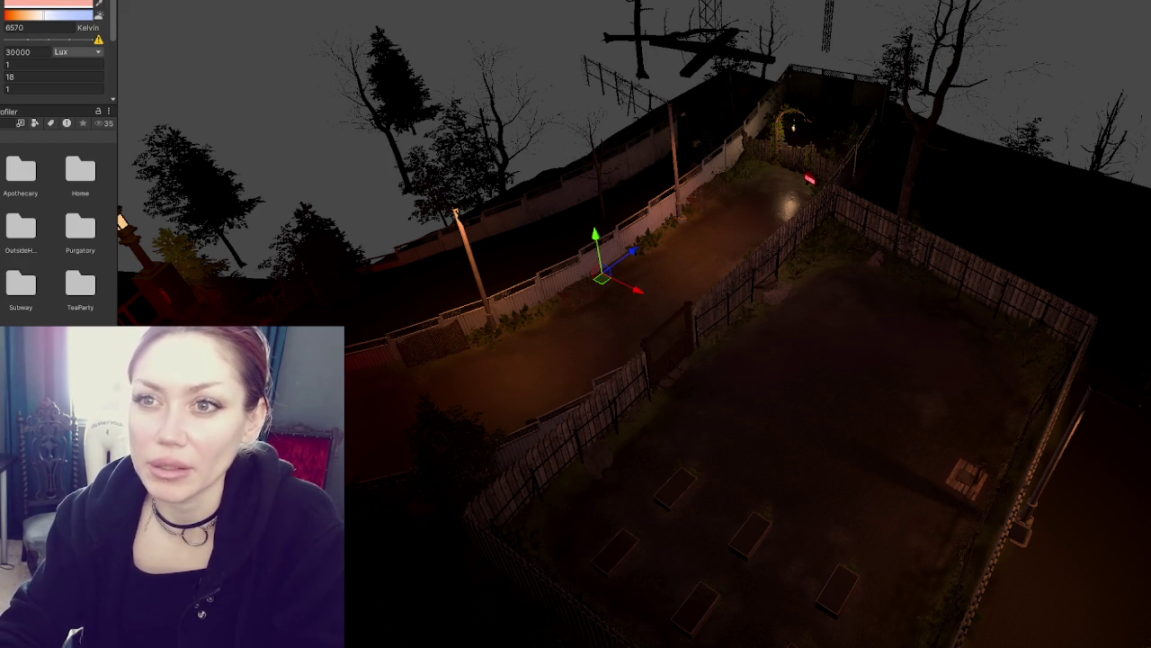
key(Escape)
click(455, 213)
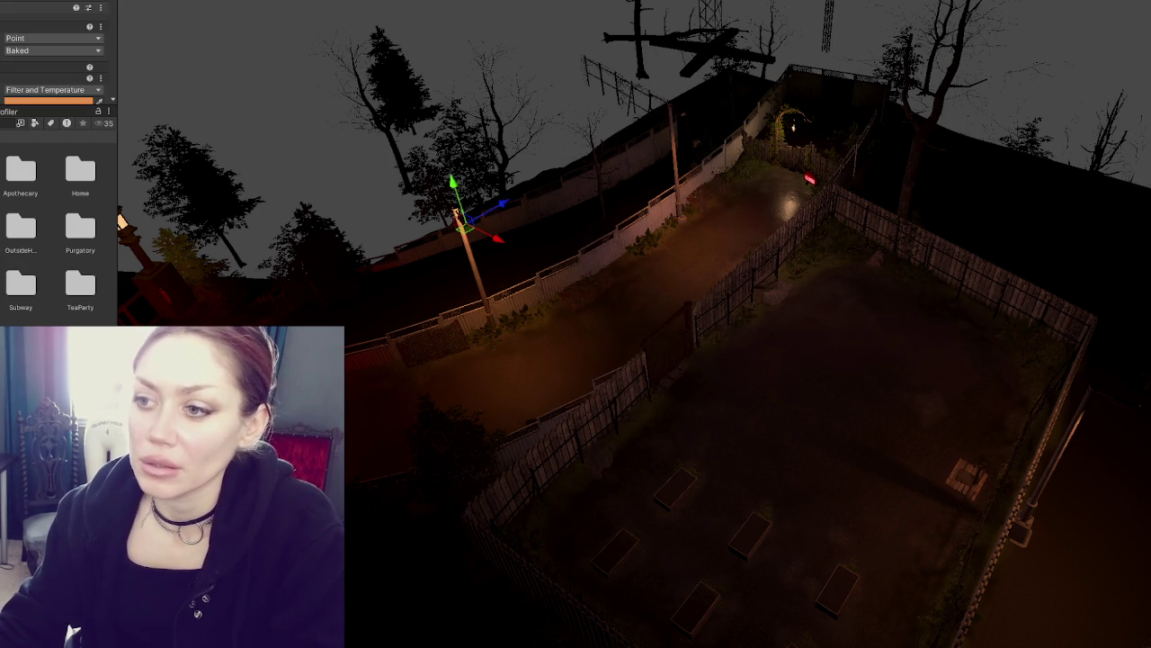
Set the lamp-post light's range to 20 and compare it with the gate lantern light
click(83, 77)
text(20)
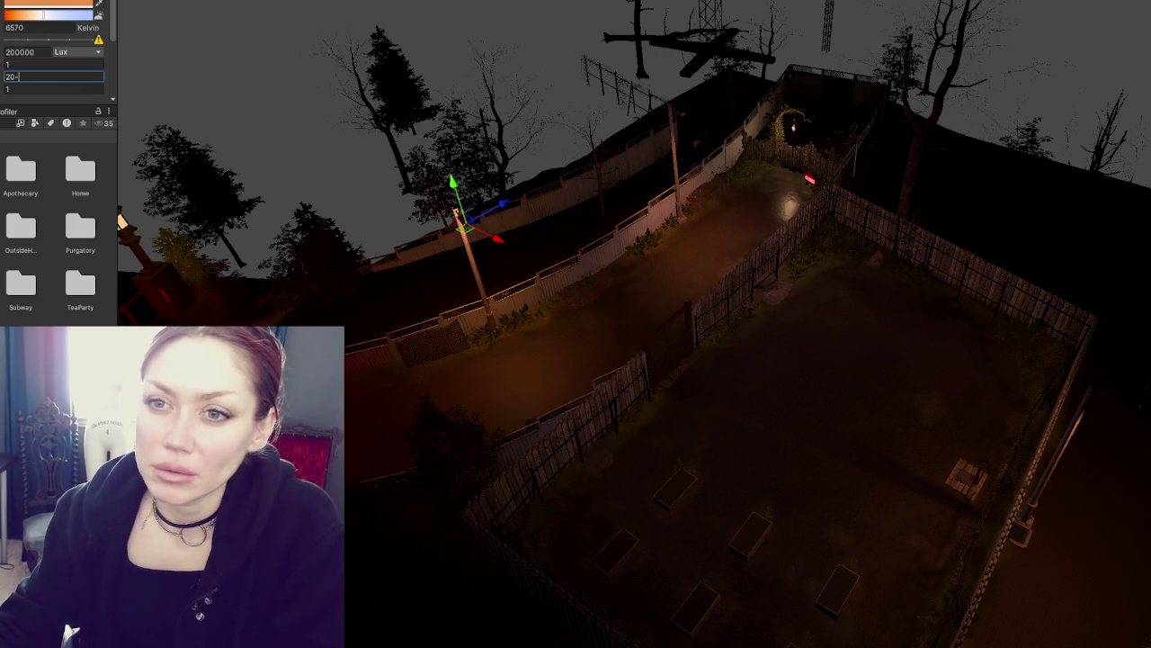
key(Return)
click(794, 128)
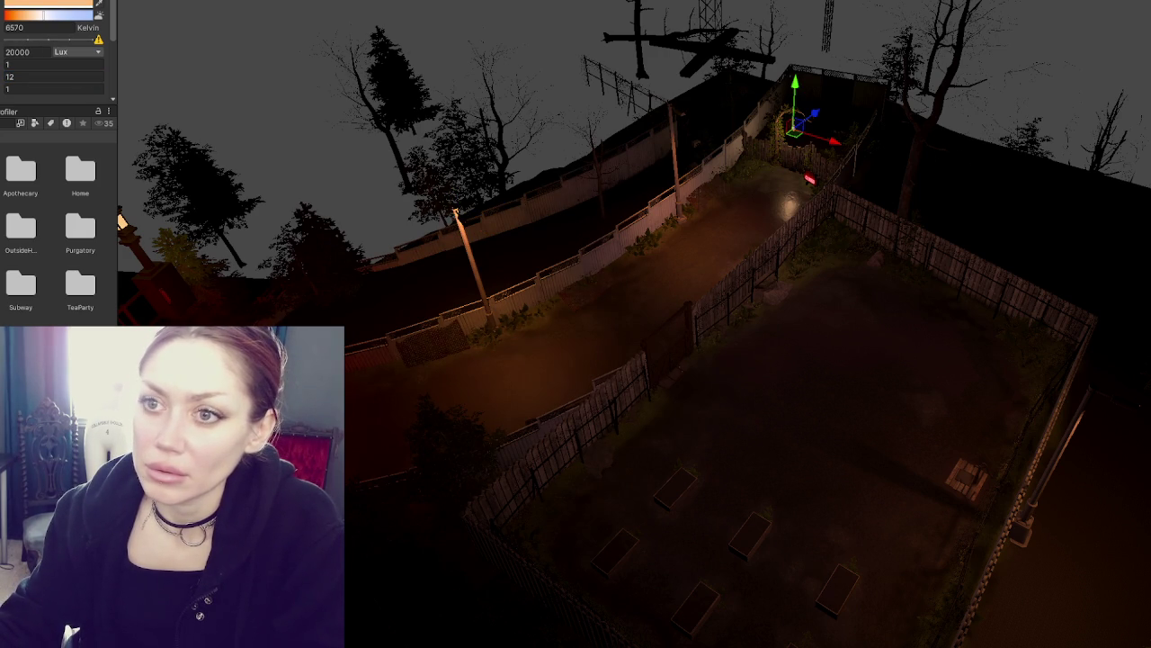
click(457, 214)
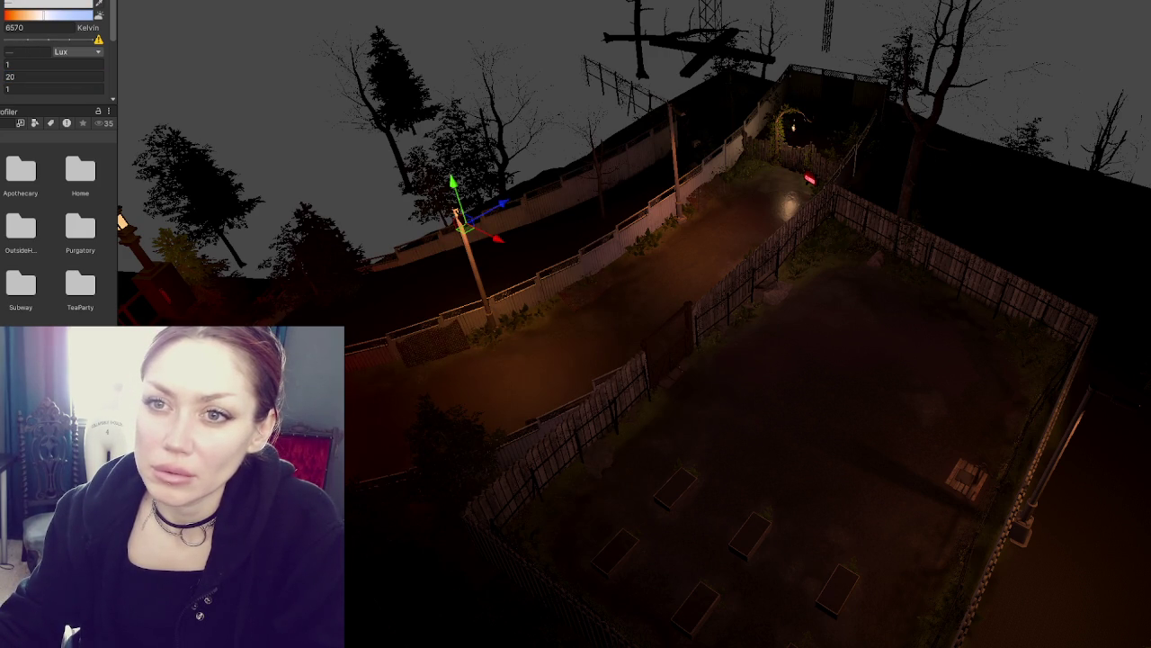
click(794, 126)
click(457, 214)
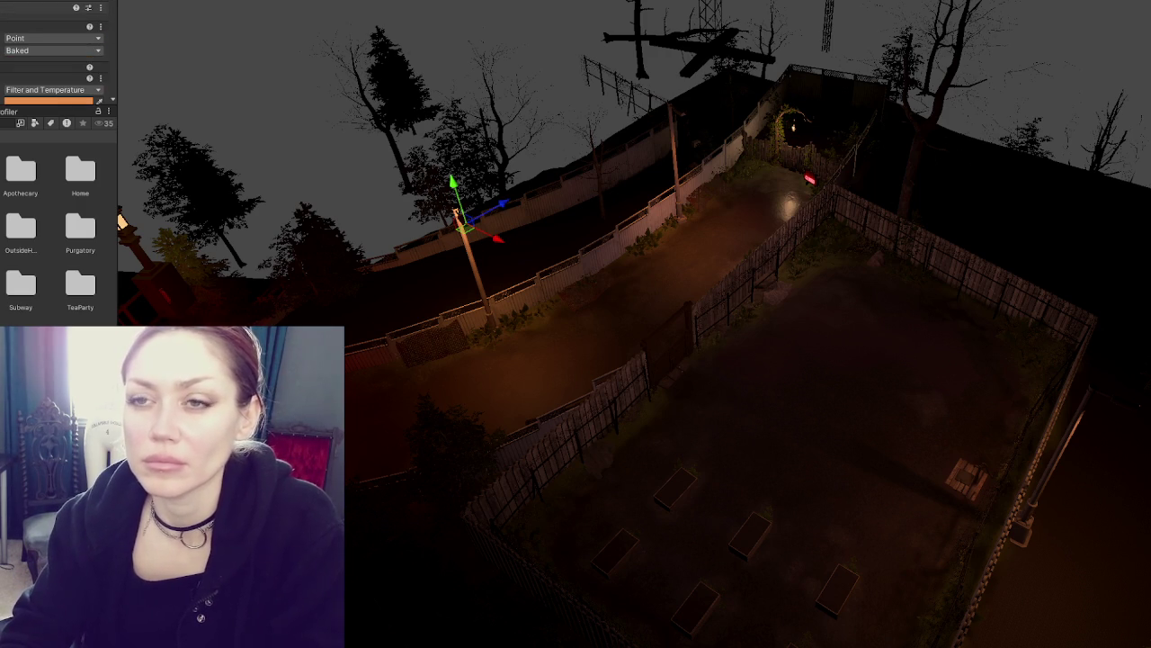
Step through the scene's lights in the Hierarchy, starting from the right-hand fence light
click(74, 632)
key(Down)
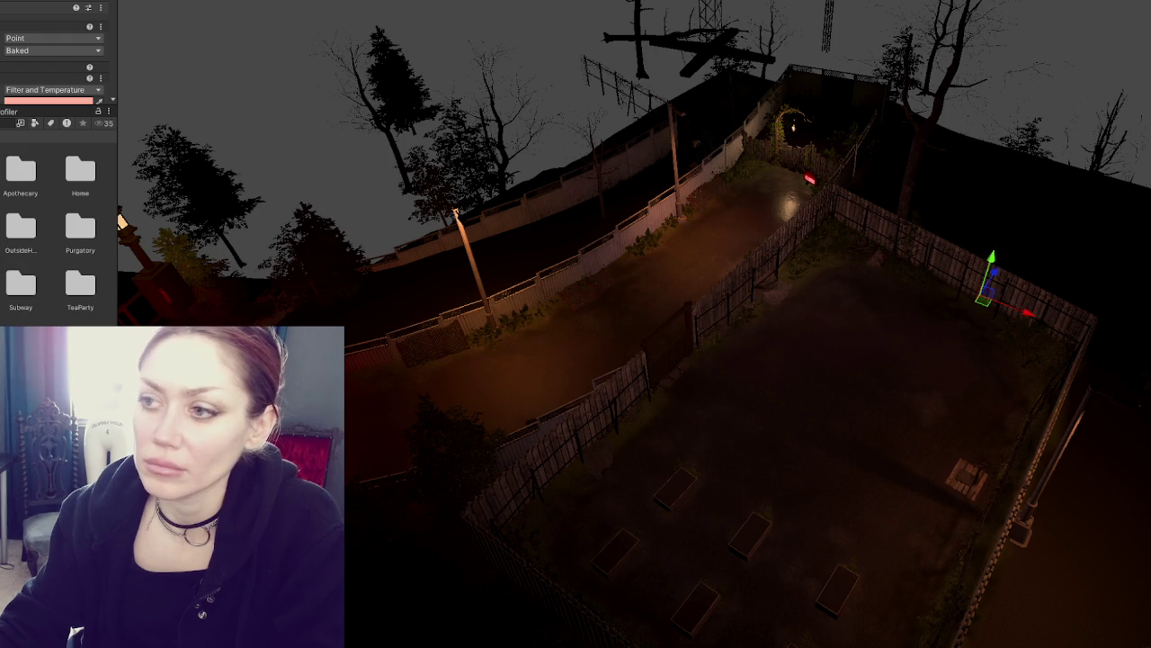
key(Down)
key(Down)
key(Down)
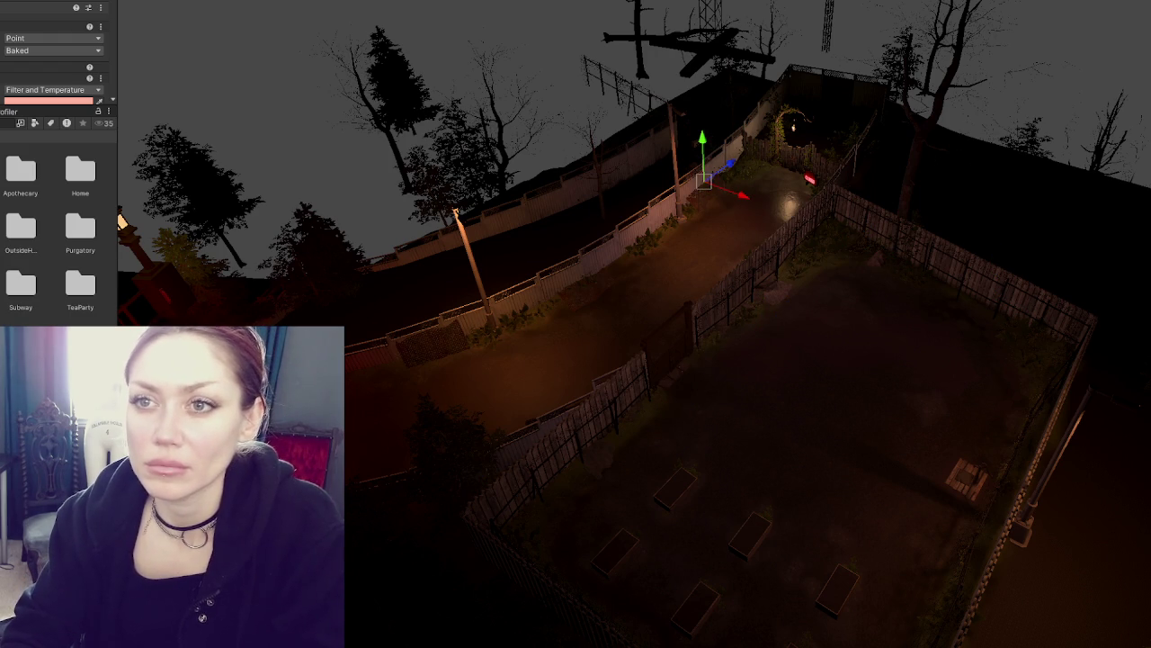
key(Down)
key(Down)
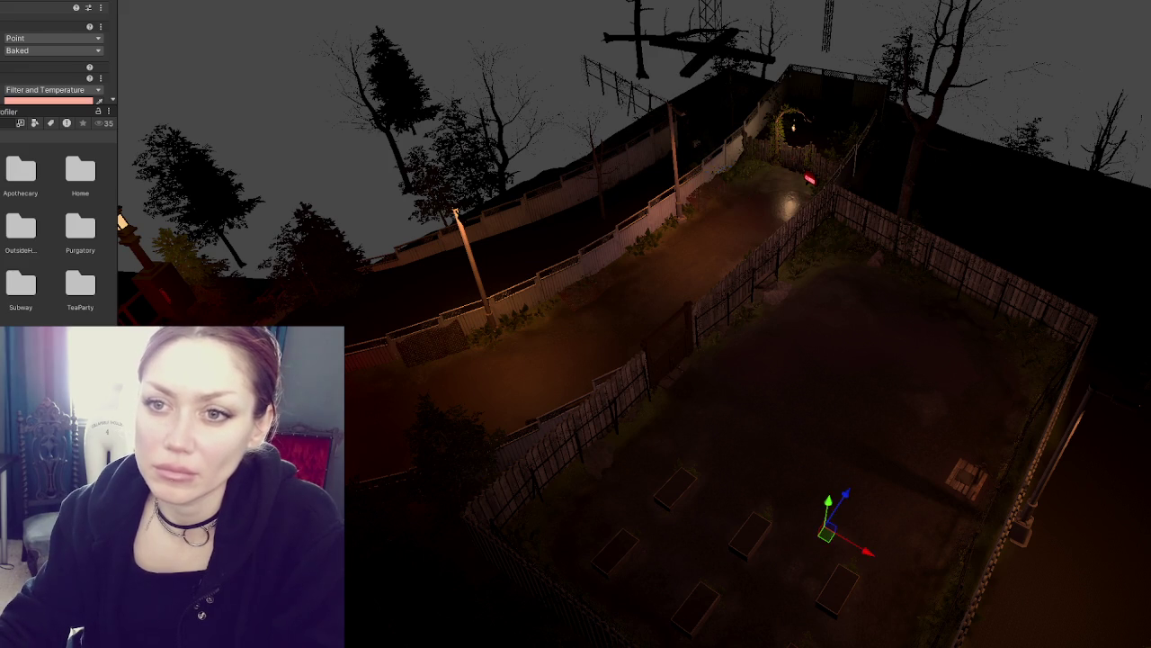
Step back through the Hierarchy lights and frame one of the graveyard yard lights
key(Down)
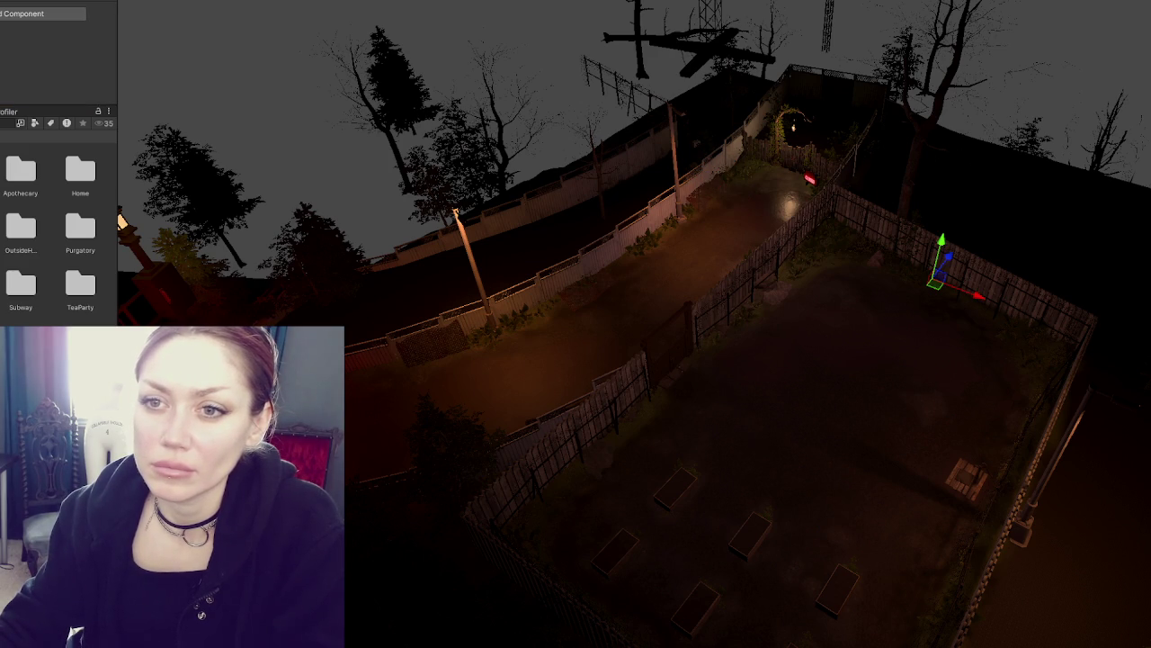
key(Up)
key(Up)
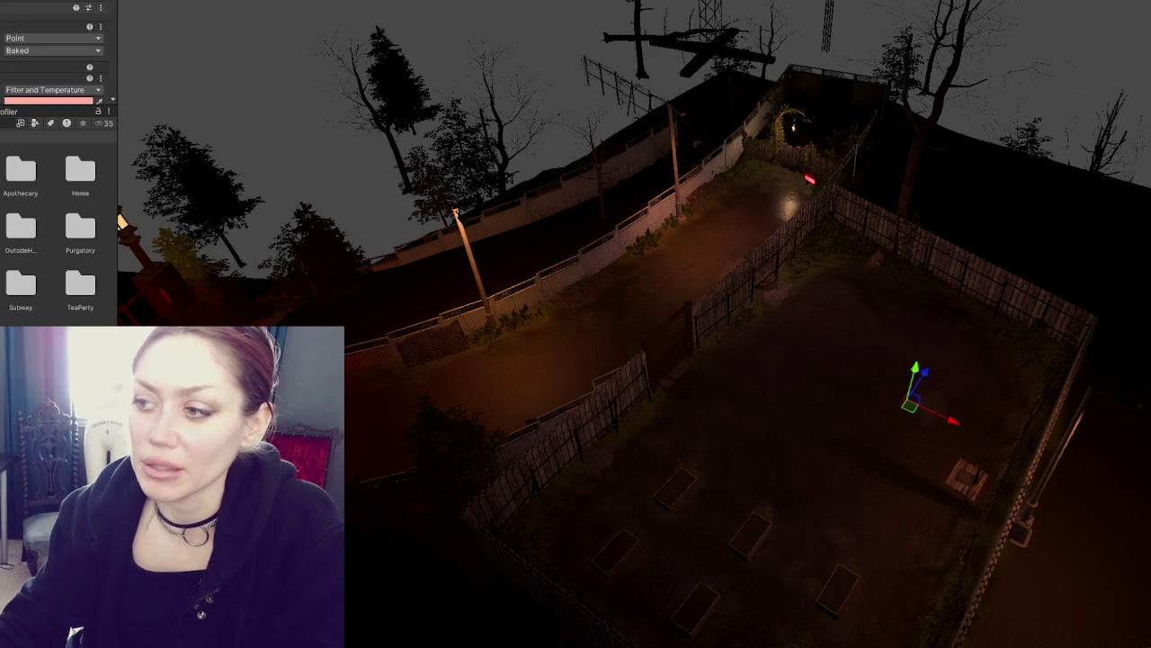
key(Up)
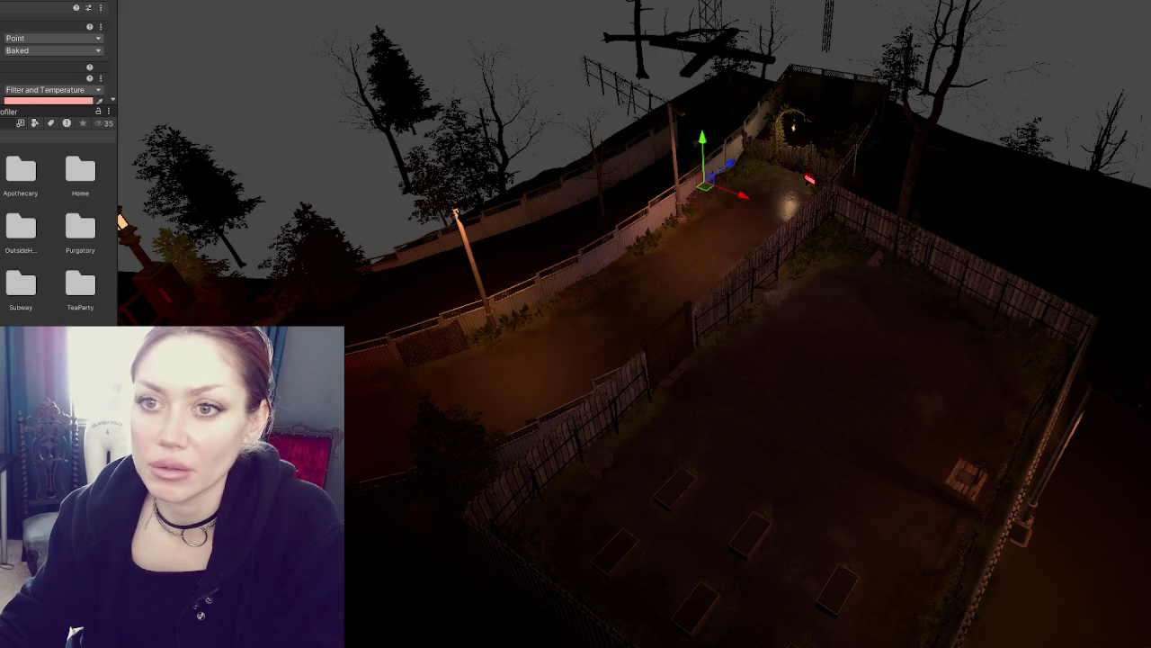
key(Up)
key(Up)
key(Up)
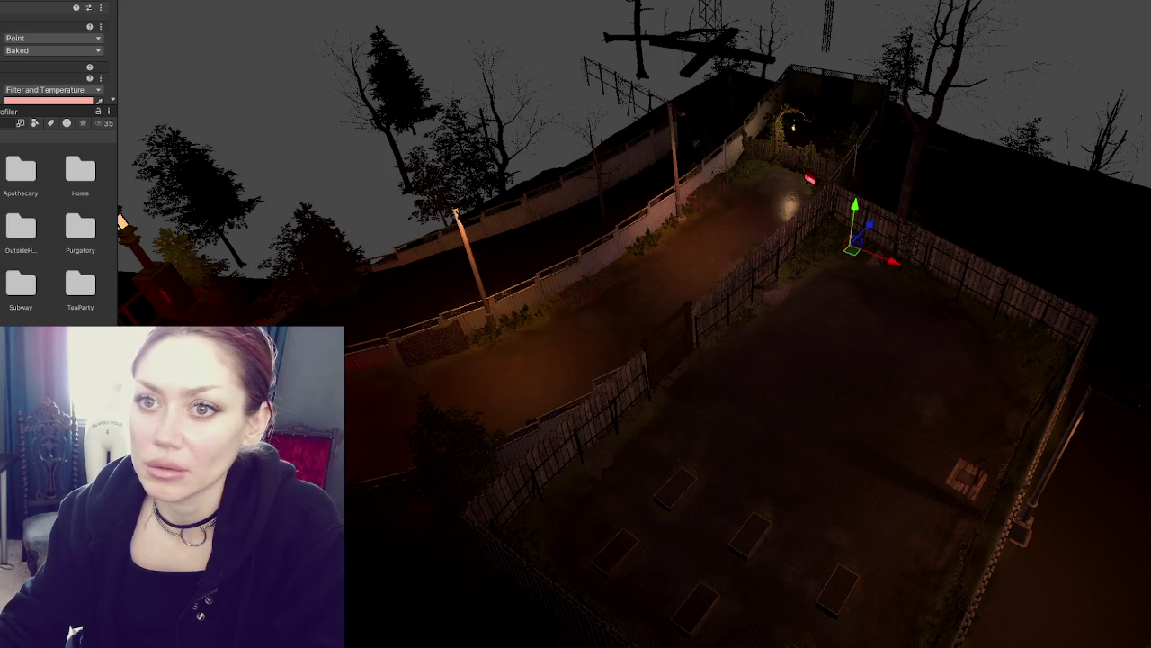
key(Up)
key(Up)
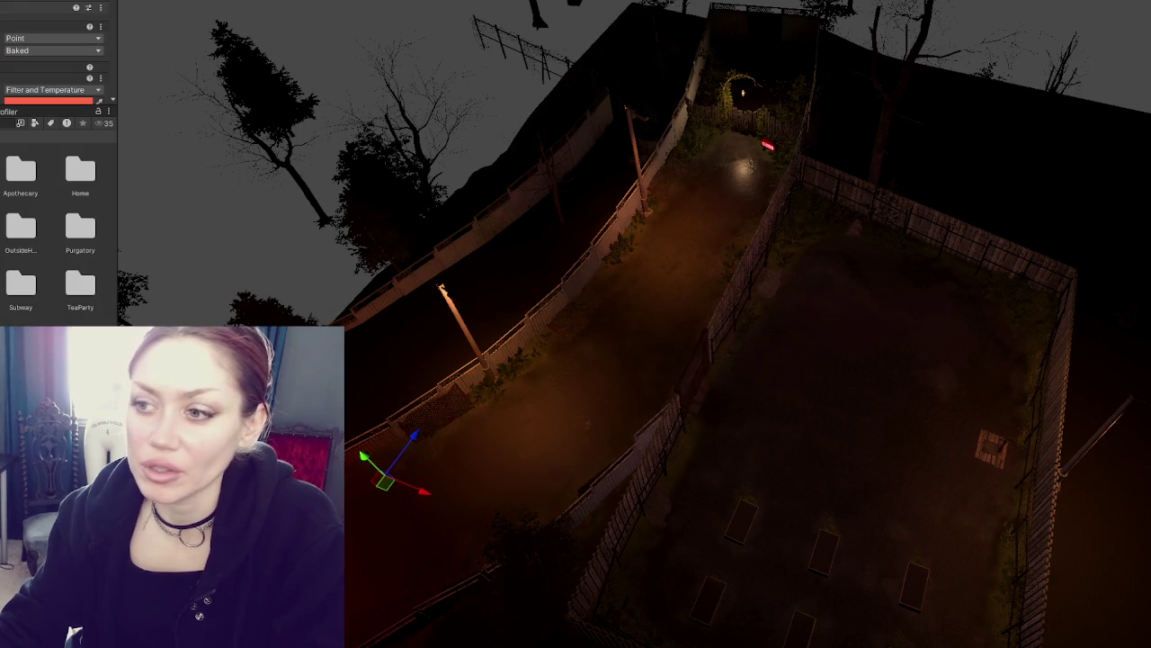
key(Up)
key(Up)
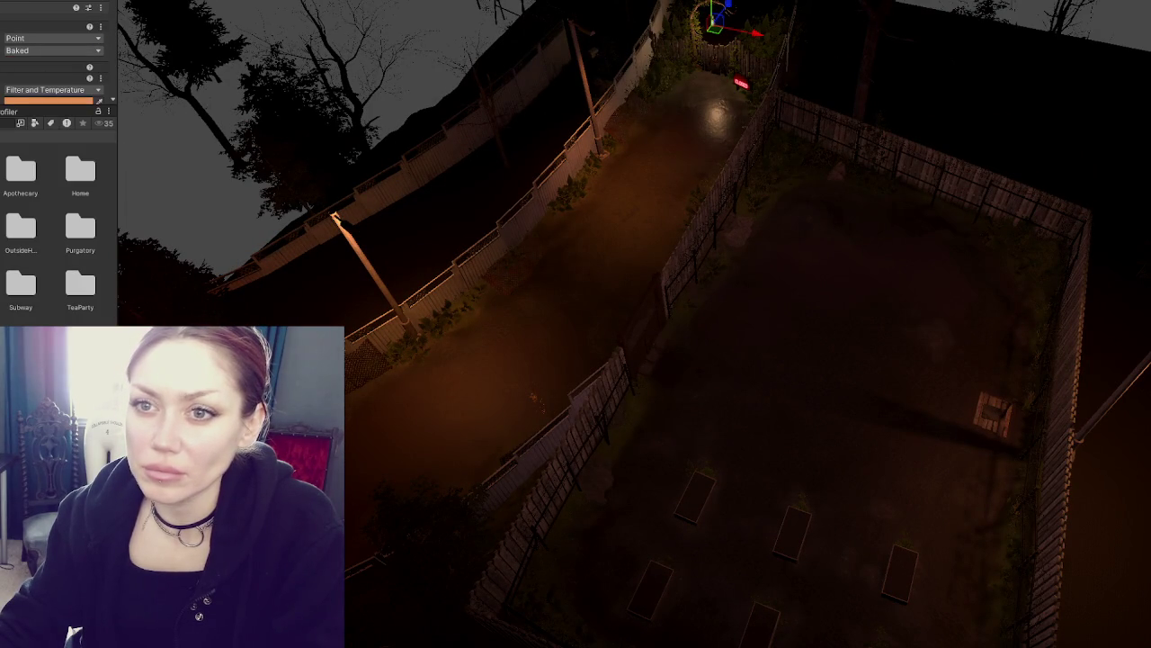
key(Up)
key(Up)
key(Up)
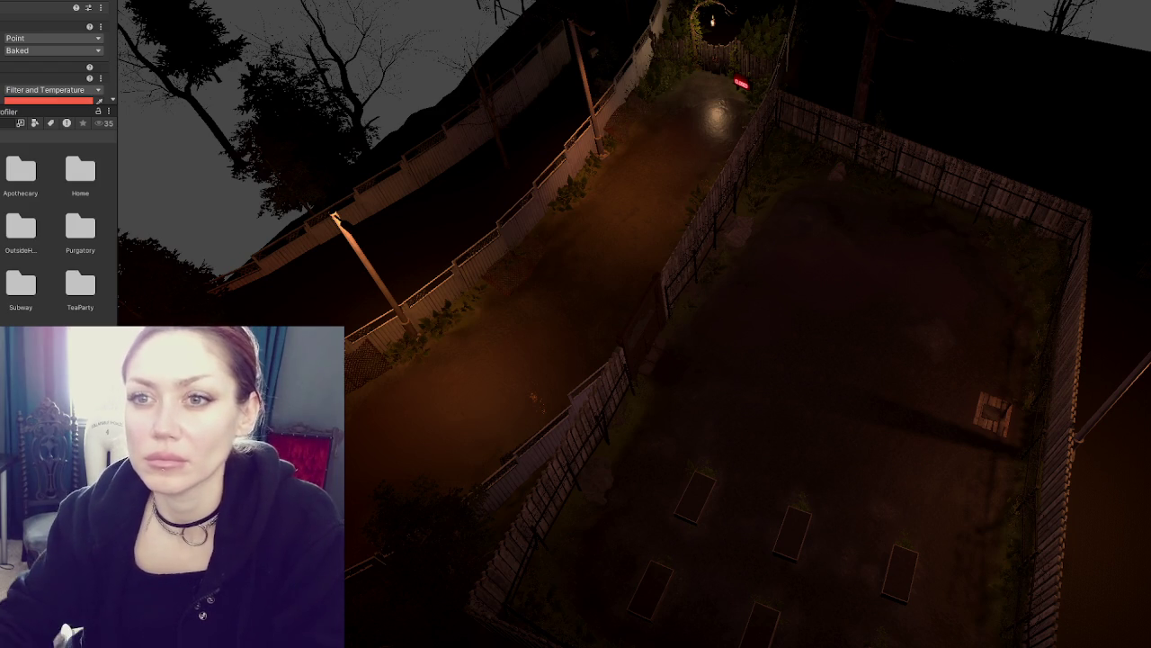
key(Up)
key(Up)
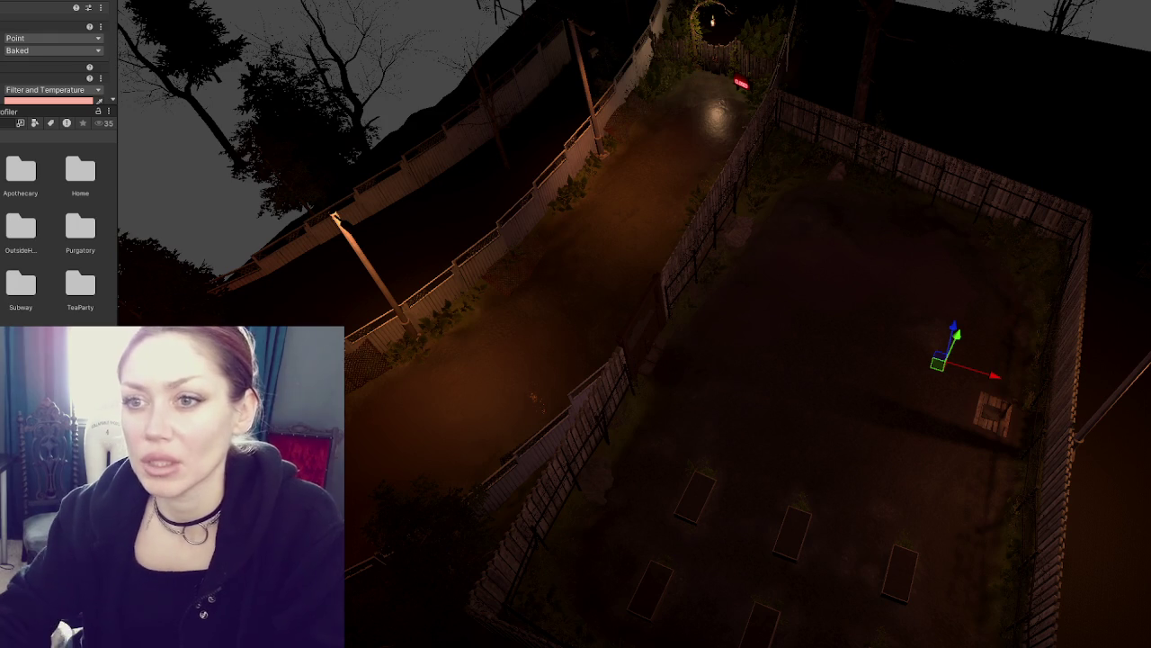
key(f)
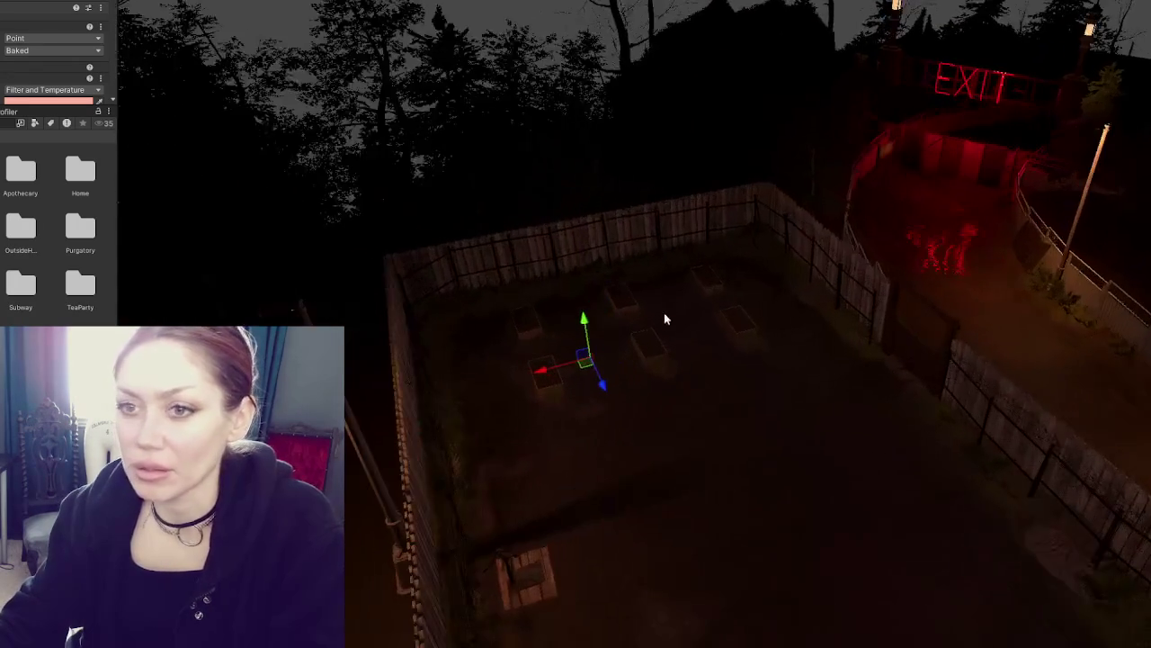
scroll(30, 18, down, 3)
Give the yard lights 30000 lux intensity and raise their range from 18 to 20
click(30, 18)
text(30000)
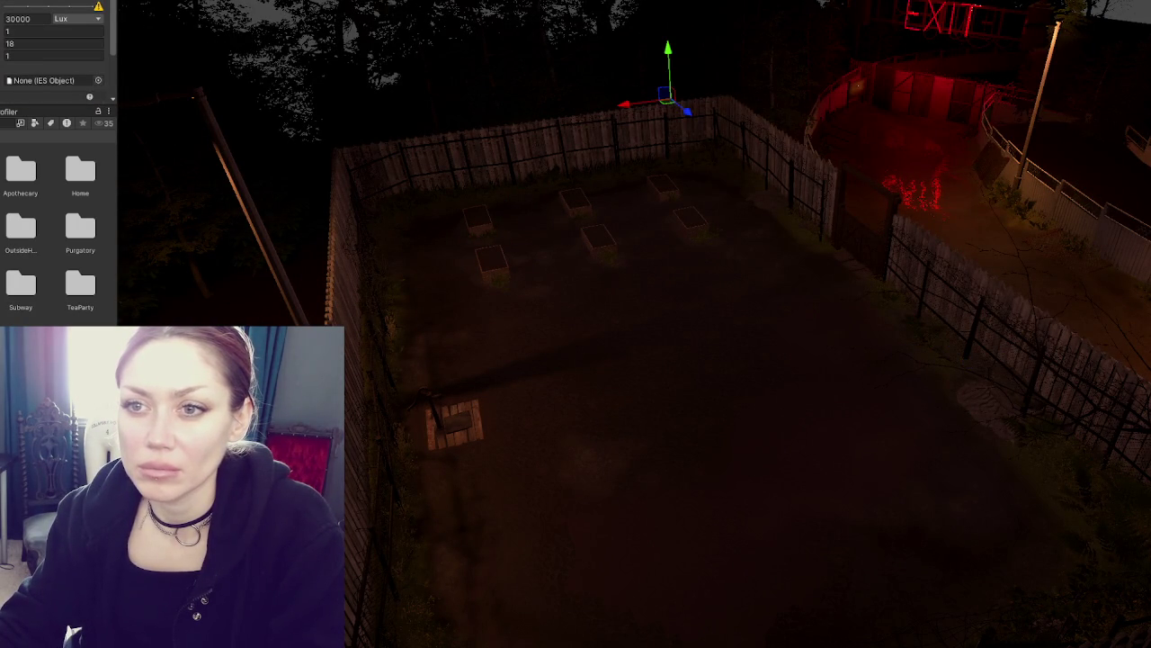
key(Down)
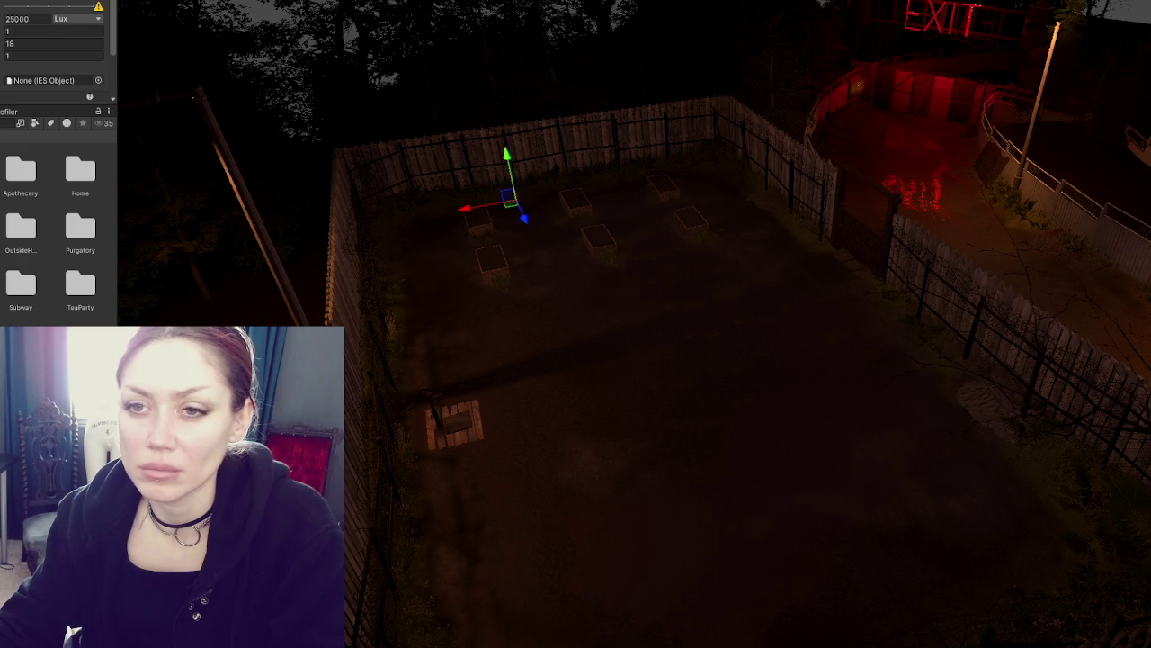
key(Up)
click(26, 20)
click(41, 56)
key(Down)
click(41, 44)
text(20)
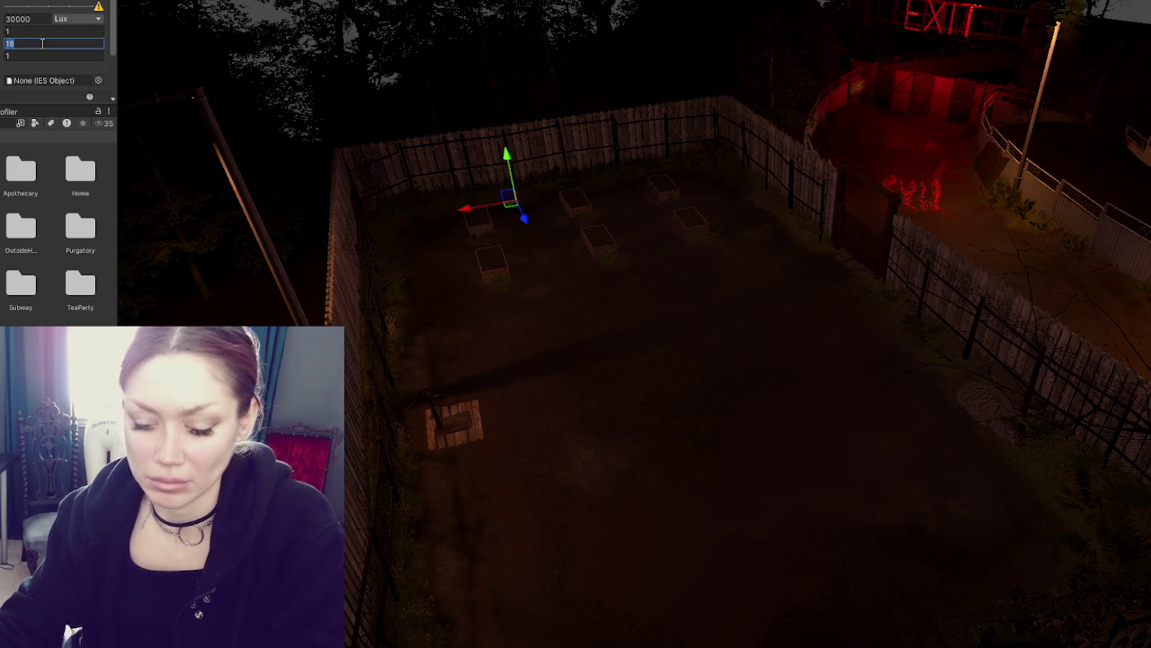
Tint the light a warm peach orange (FFC094)
mouse_move(611, 270)
mouse_down()
mouse_move(632, 276)
mouse_move(578, 164)
mouse_up()
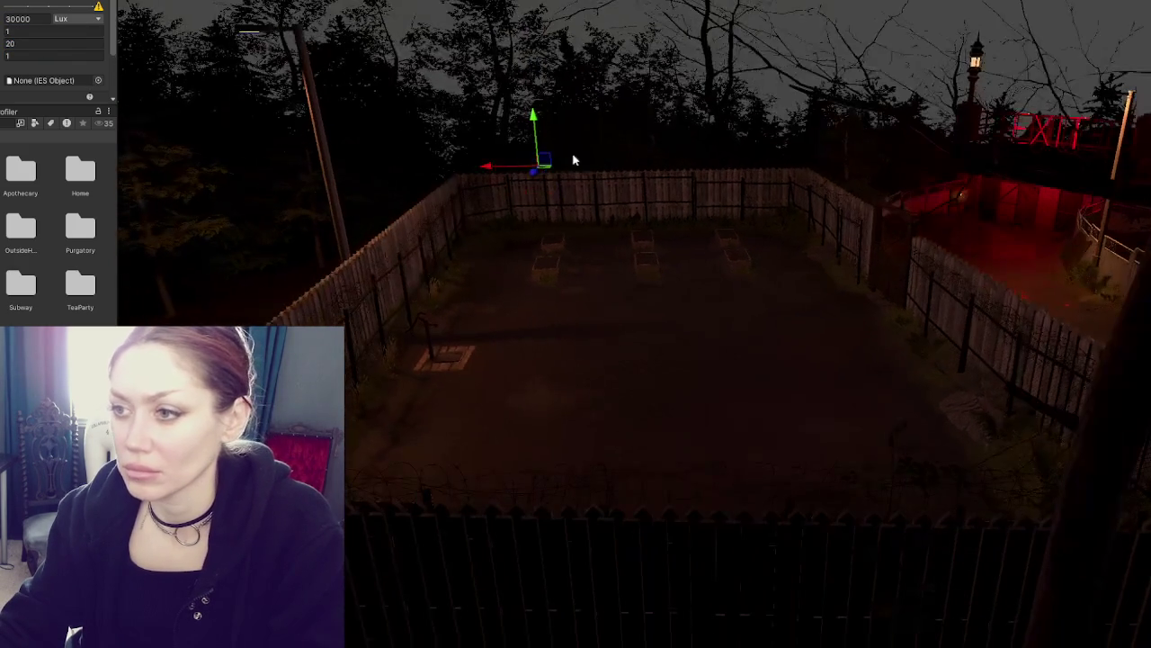
mouse_move(531, 196)
mouse_down()
mouse_move(530, 232)
mouse_move(531, 184)
mouse_up()
click(76, 3)
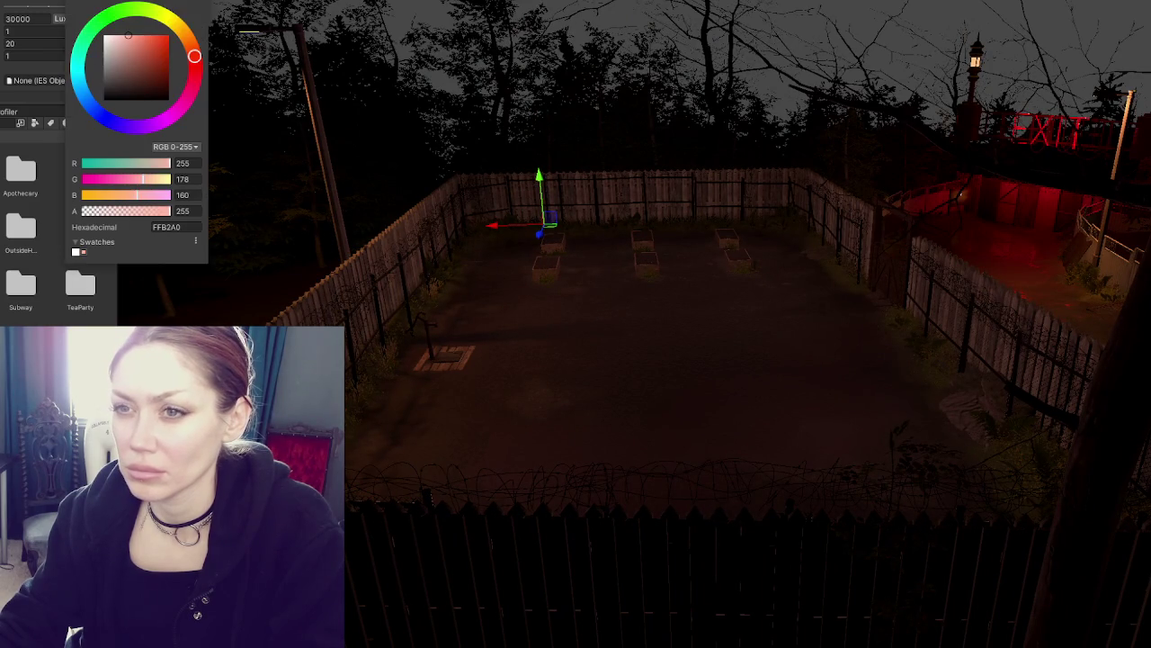
click(187, 40)
click(136, 31)
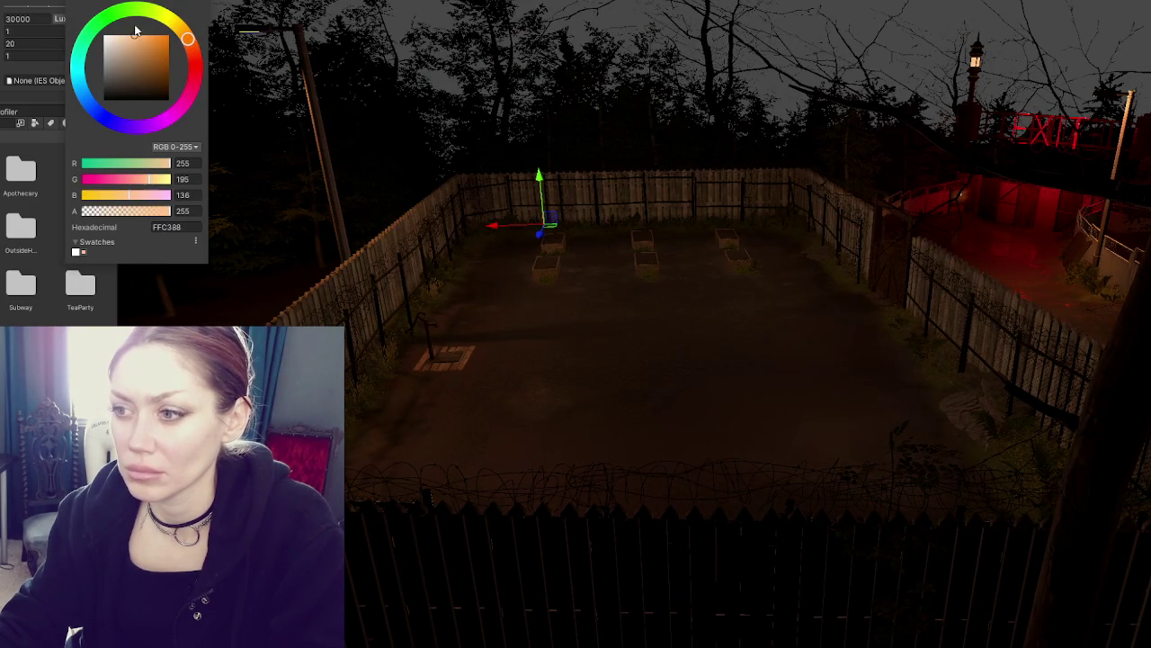
drag(181, 42, 195, 47)
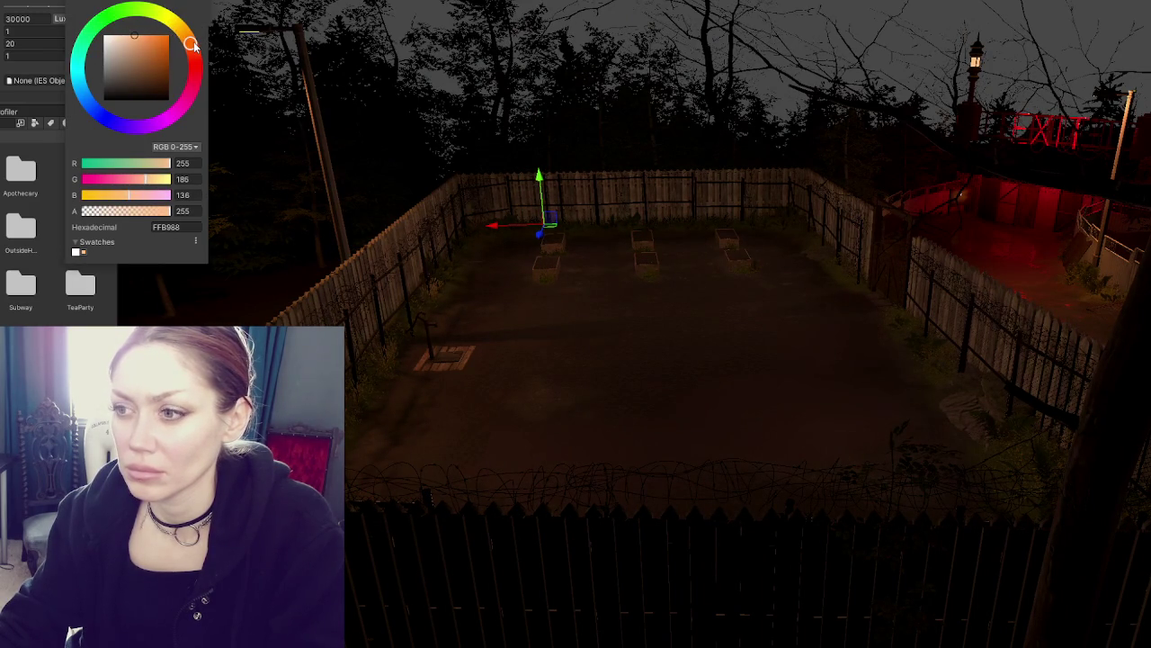
drag(361, 121, 596, 185)
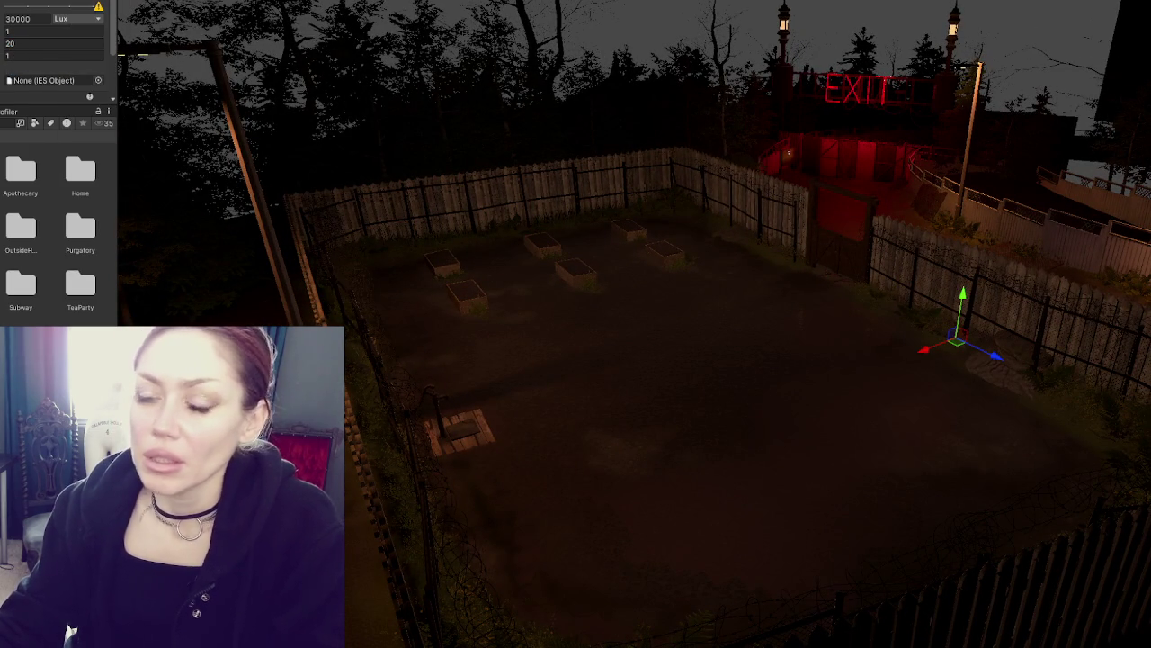
Generate Lighting from the Lighting window and check the bake's progress
key(Down)
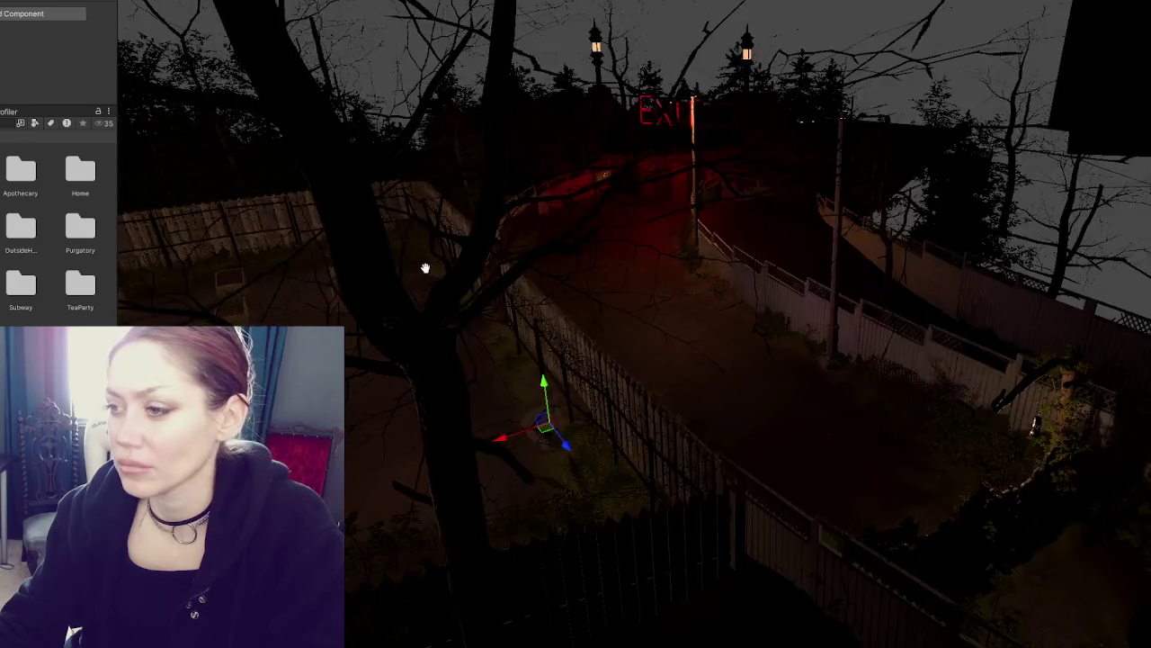
drag(438, 267, 750, 229)
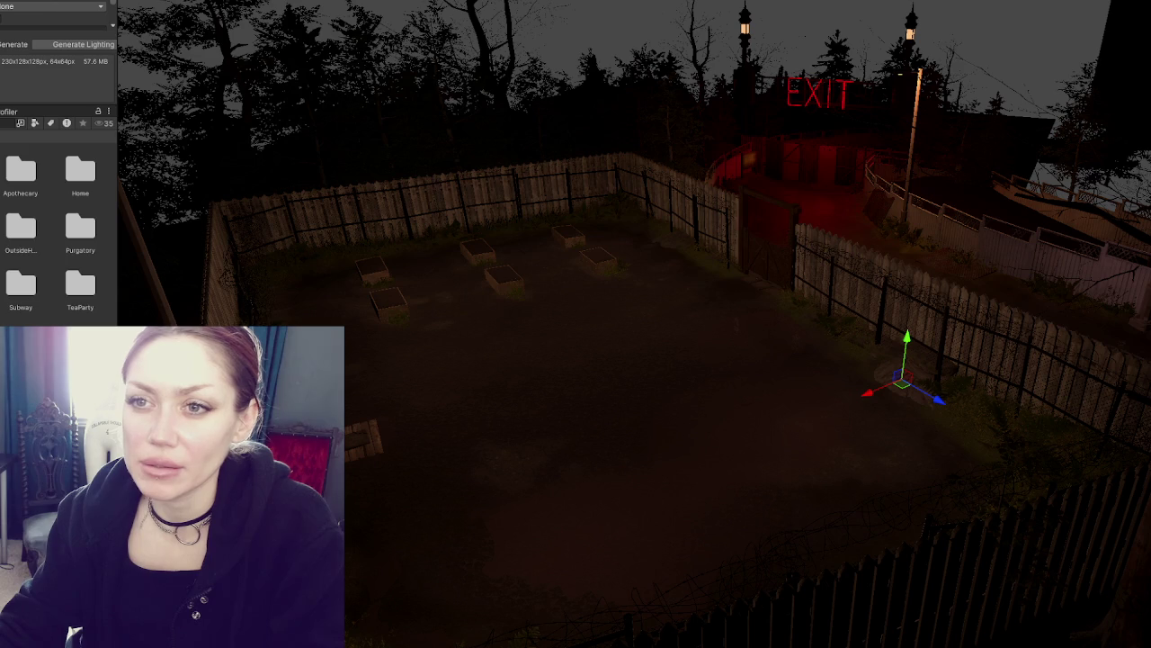
scroll(54, 14, down, 3)
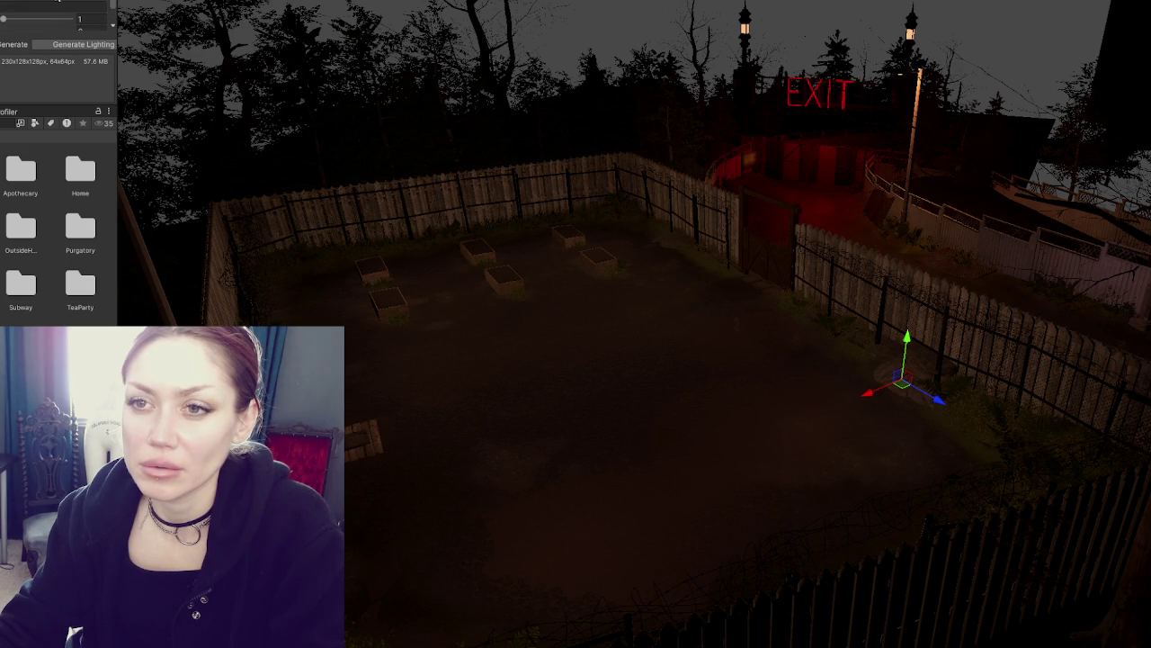
scroll(54, 13, up, 2)
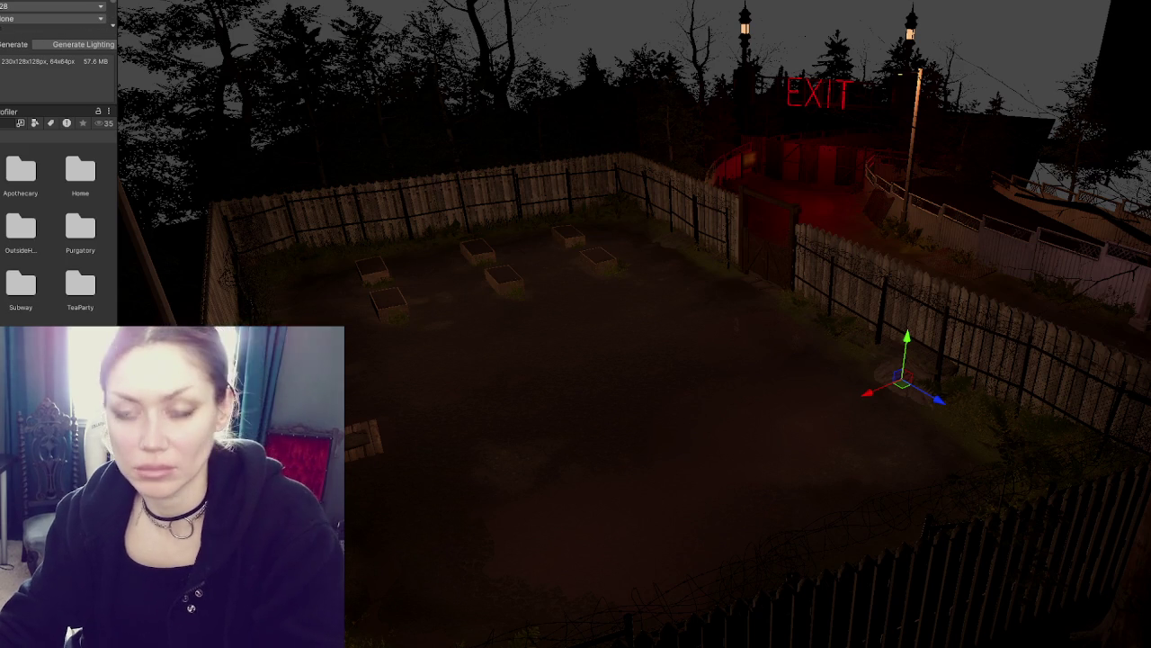
click(68, 40)
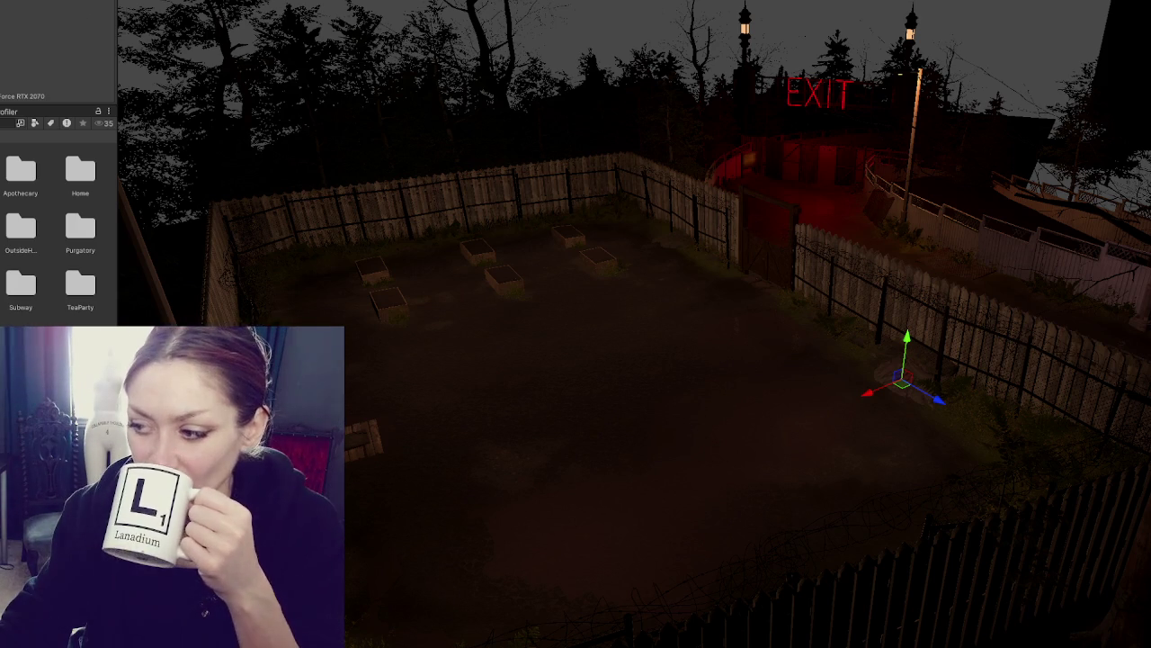
click(979, 631)
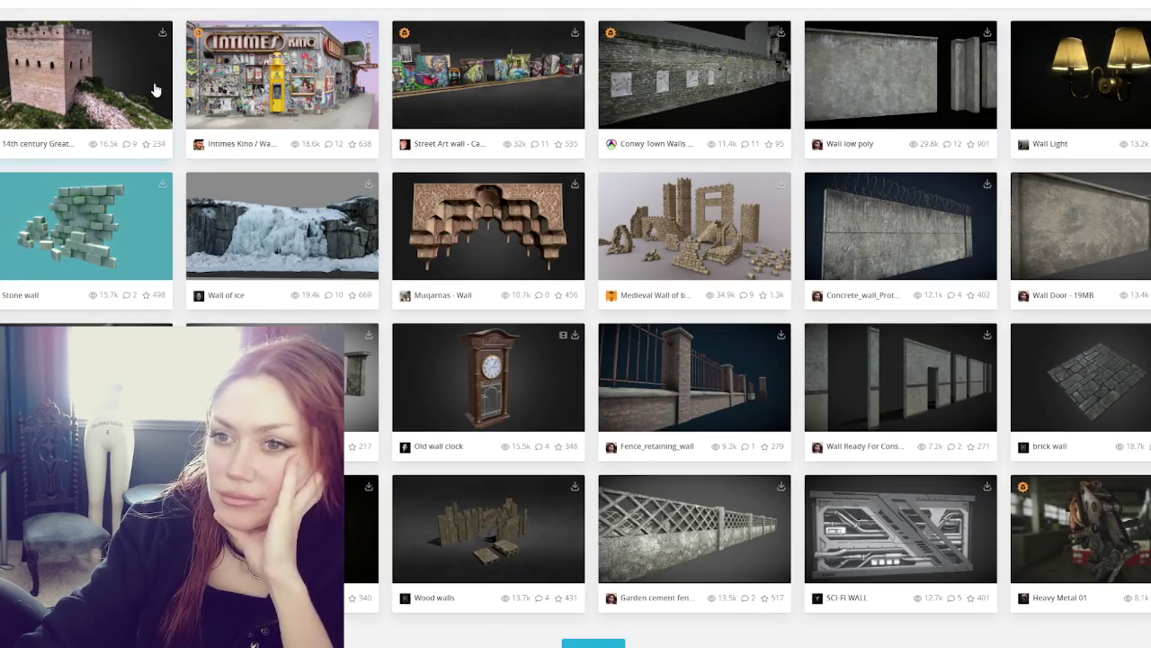
click(300, 93)
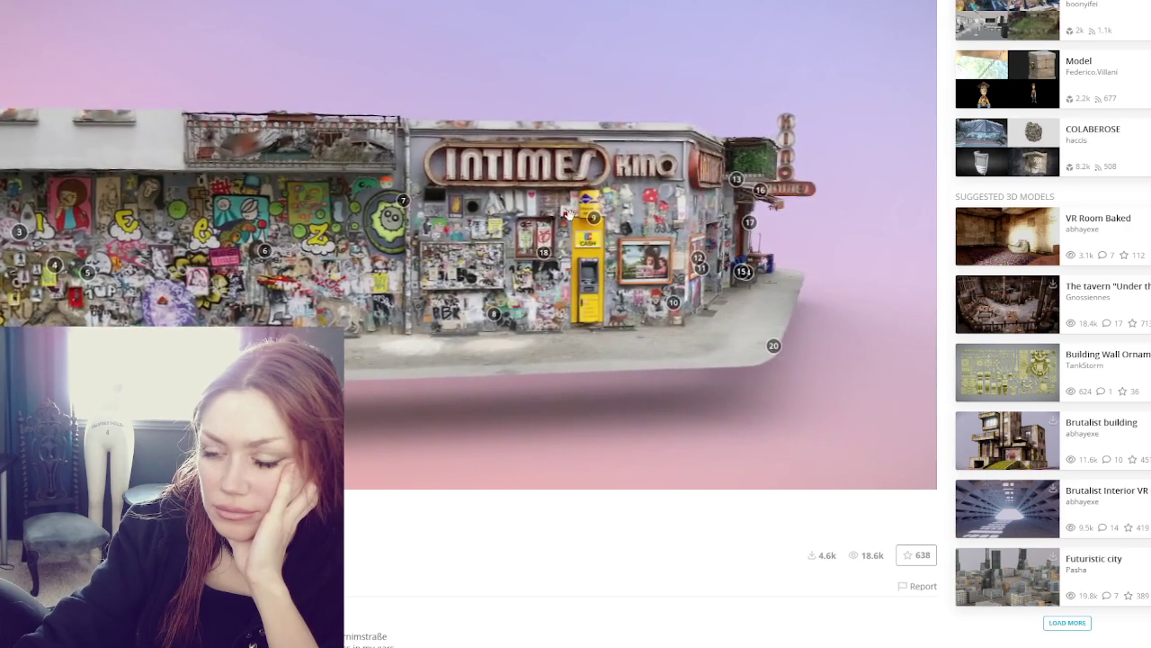
scroll(558, 213, up, 5)
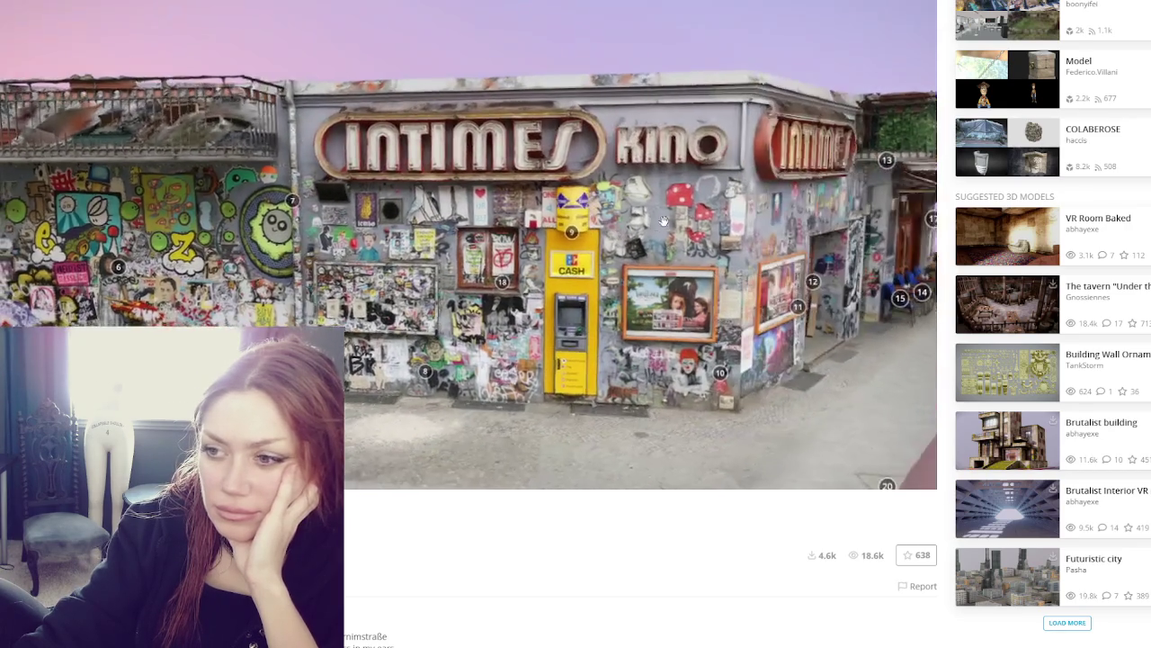
scroll(669, 223, down, 3)
drag(669, 222, 608, 218)
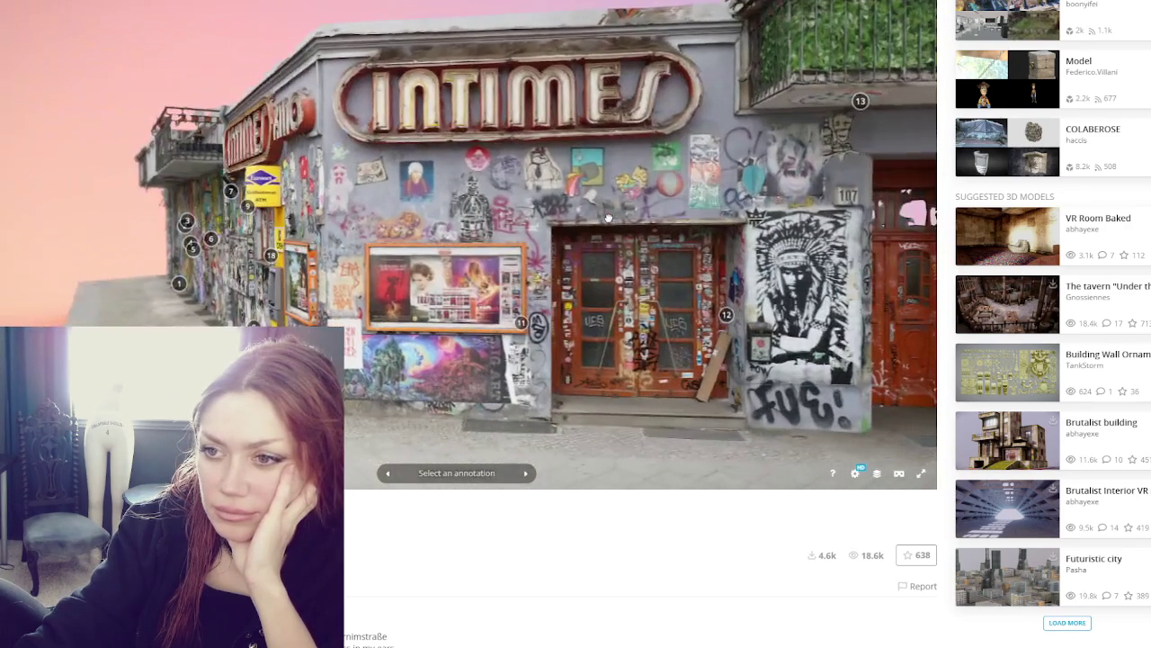
drag(738, 240, 527, 235)
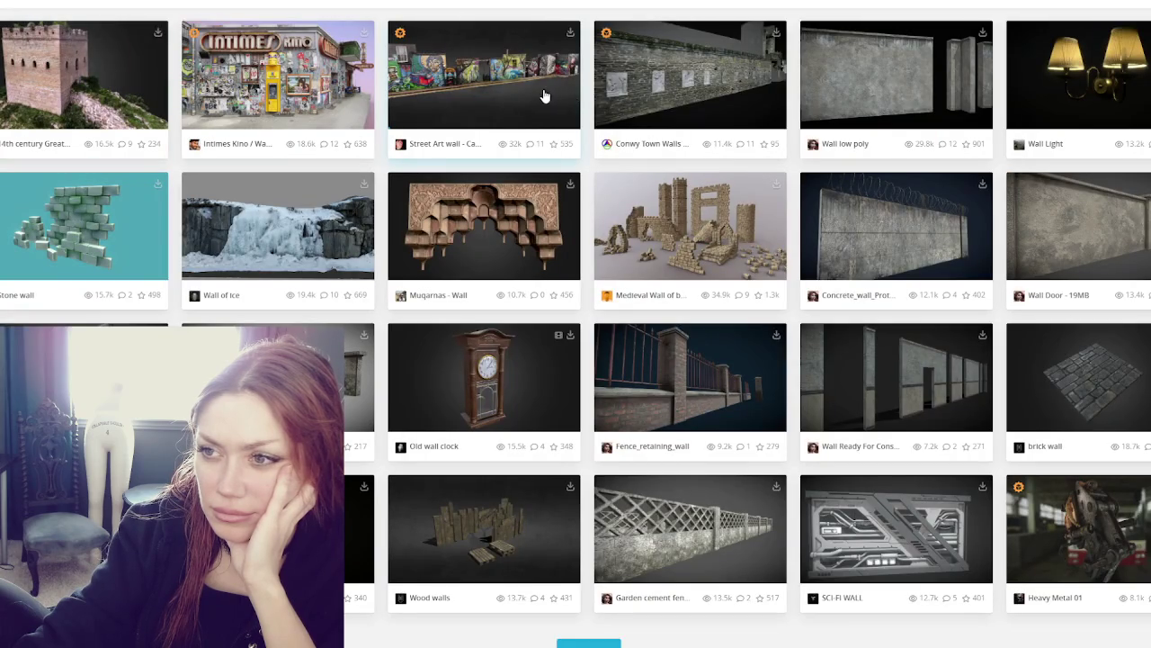
click(526, 92)
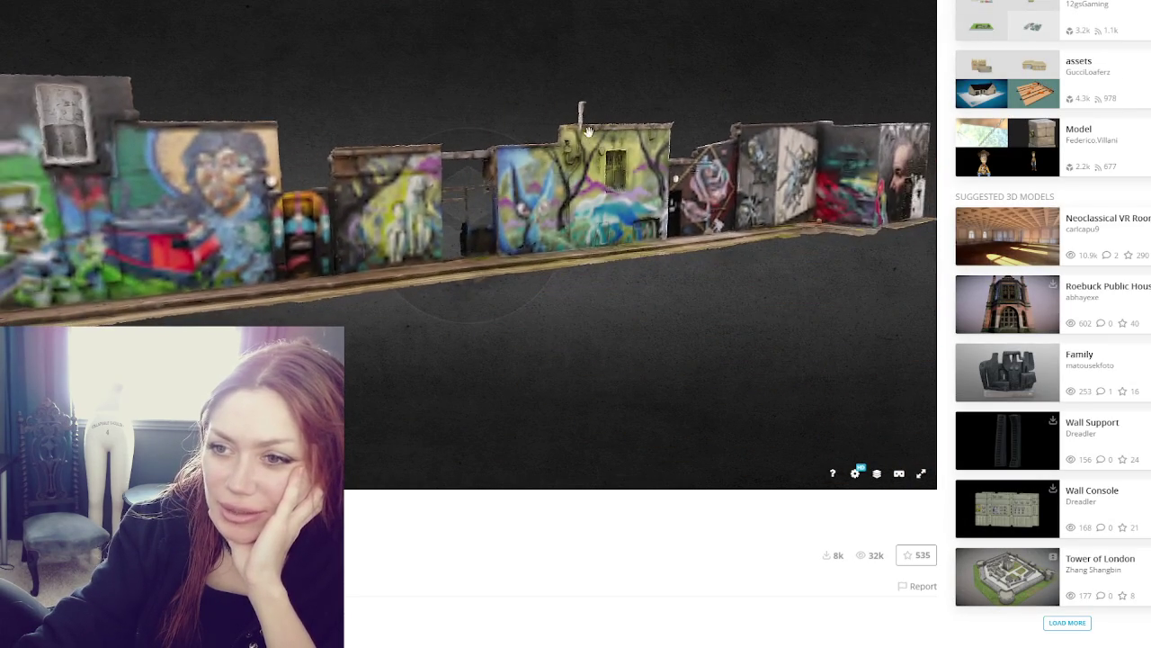
drag(342, 185, 380, 185)
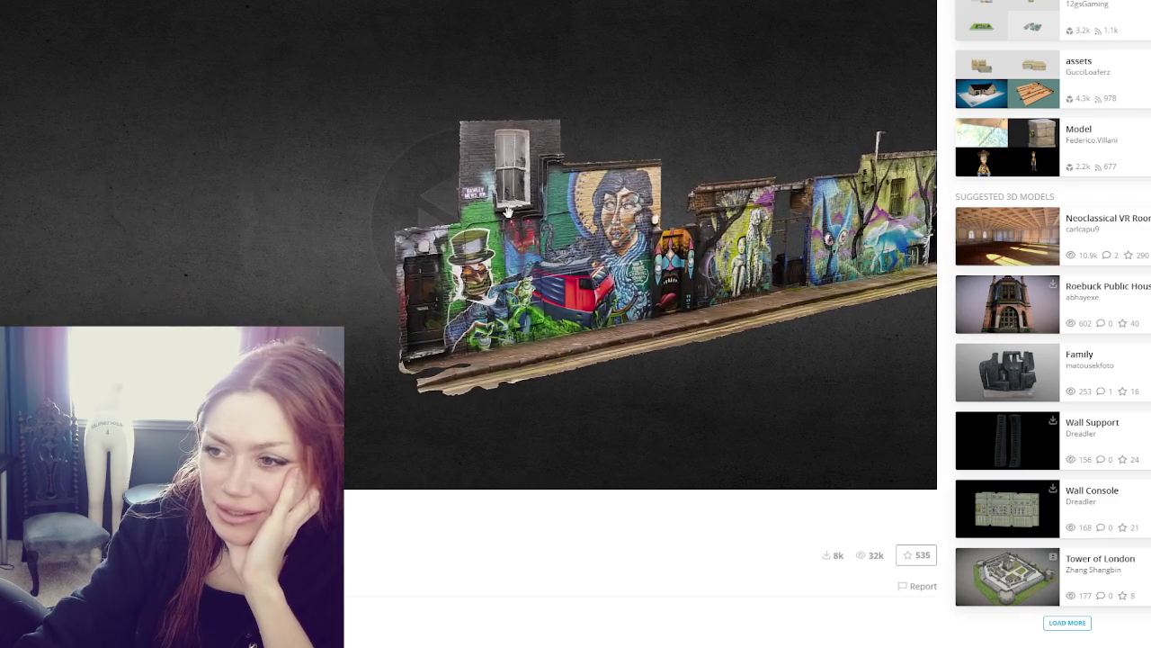
scroll(580, 219, up, 5)
mouse_move(580, 218)
mouse_down()
mouse_move(589, 229)
mouse_move(653, 224)
mouse_move(426, 231)
mouse_up()
scroll(594, 234, up, 5)
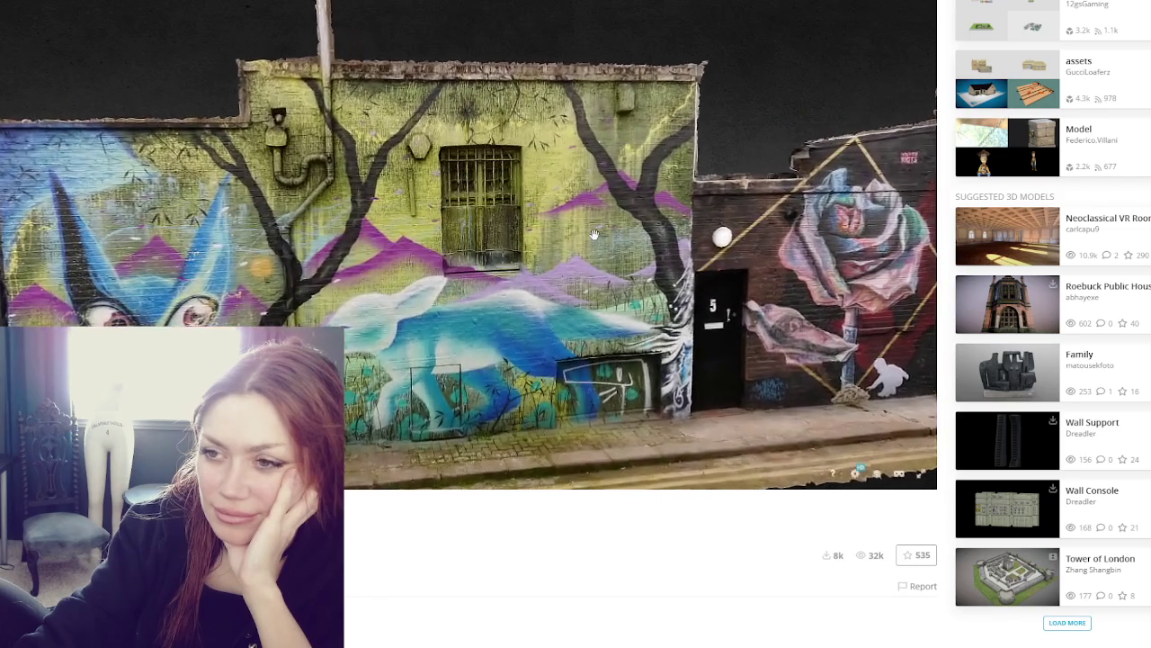
mouse_move(594, 234)
mouse_down()
mouse_move(450, 232)
mouse_move(629, 236)
mouse_move(378, 203)
mouse_move(385, 186)
mouse_up()
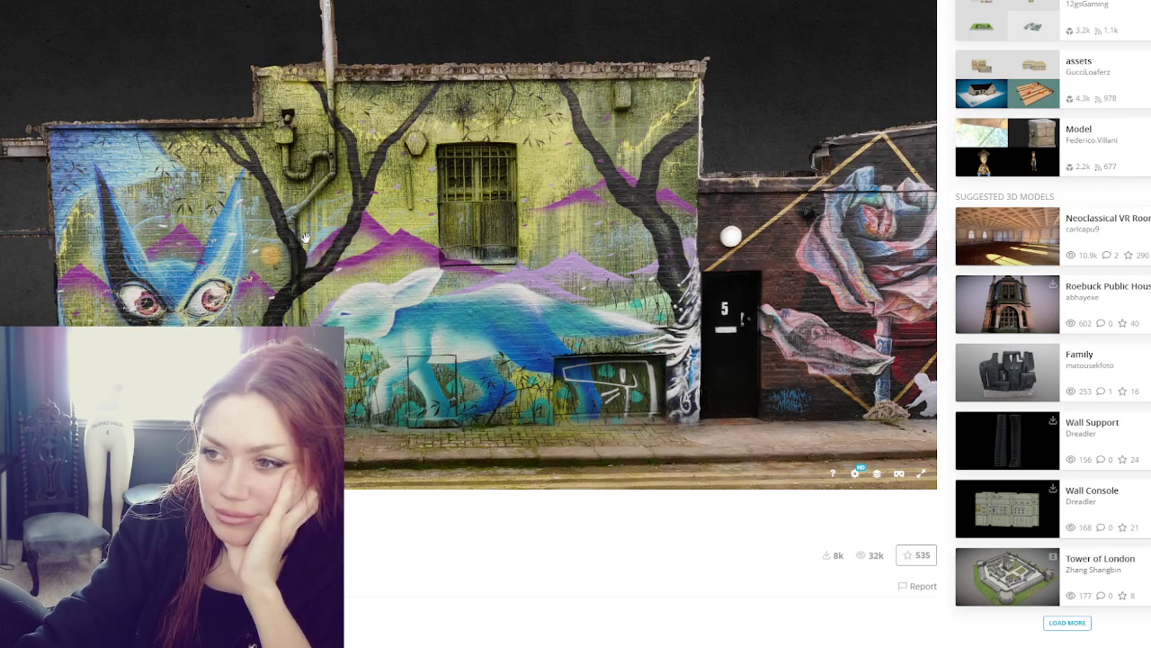
drag(711, 268, 540, 263)
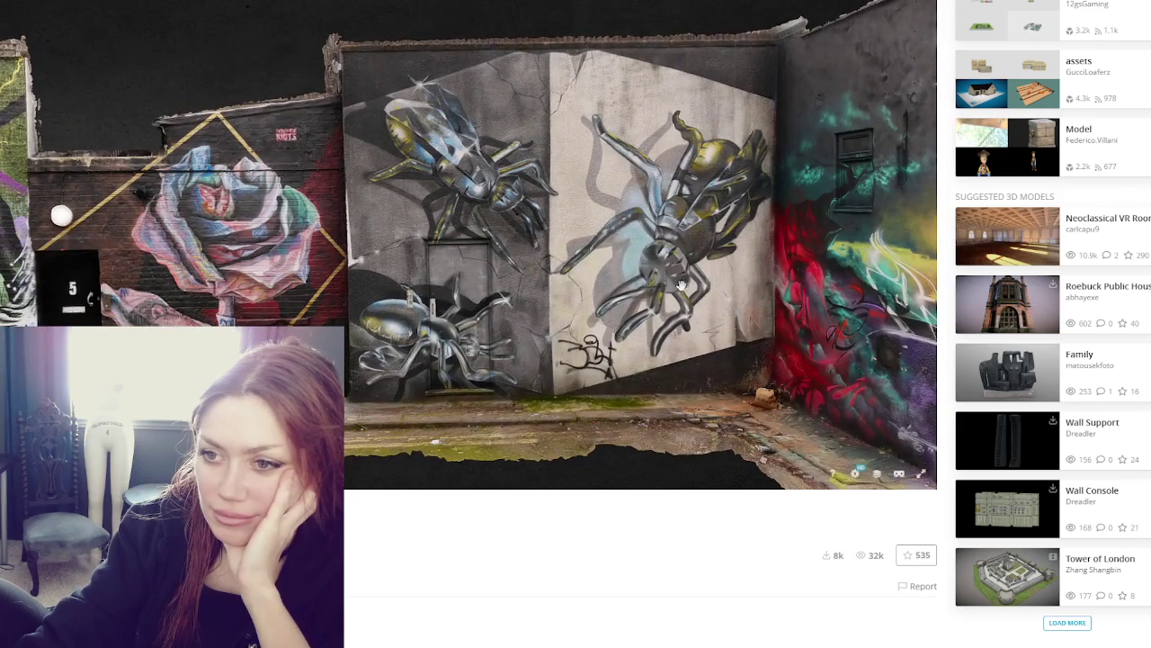
mouse_move(681, 285)
mouse_down()
mouse_move(735, 266)
mouse_move(625, 239)
mouse_up()
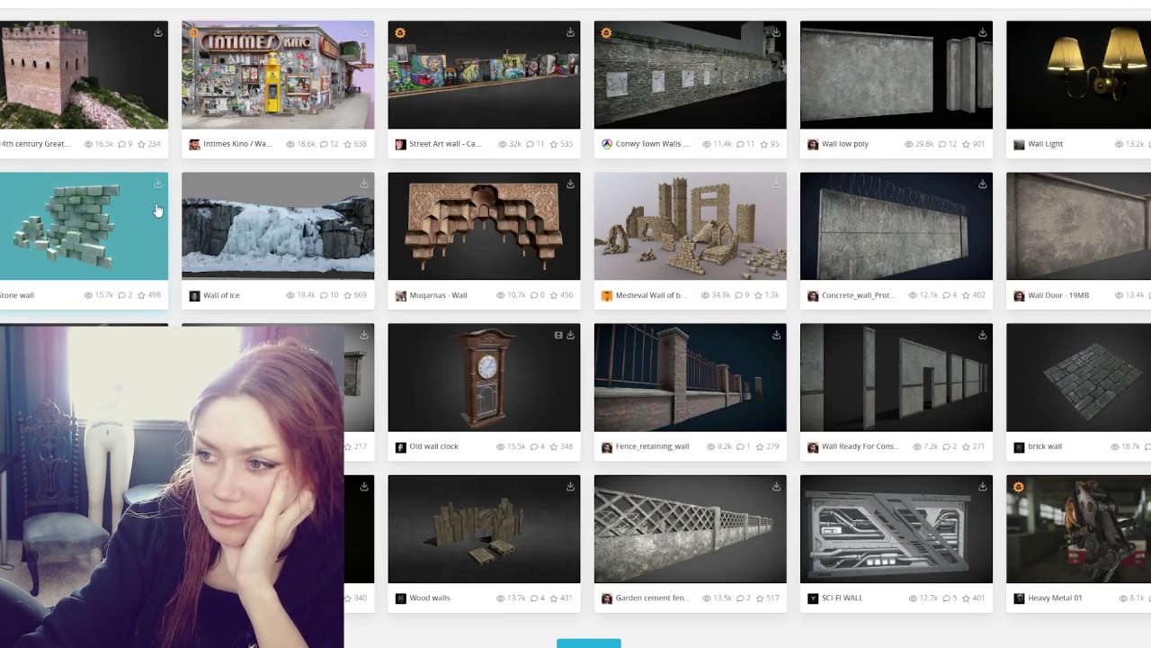
click(438, 213)
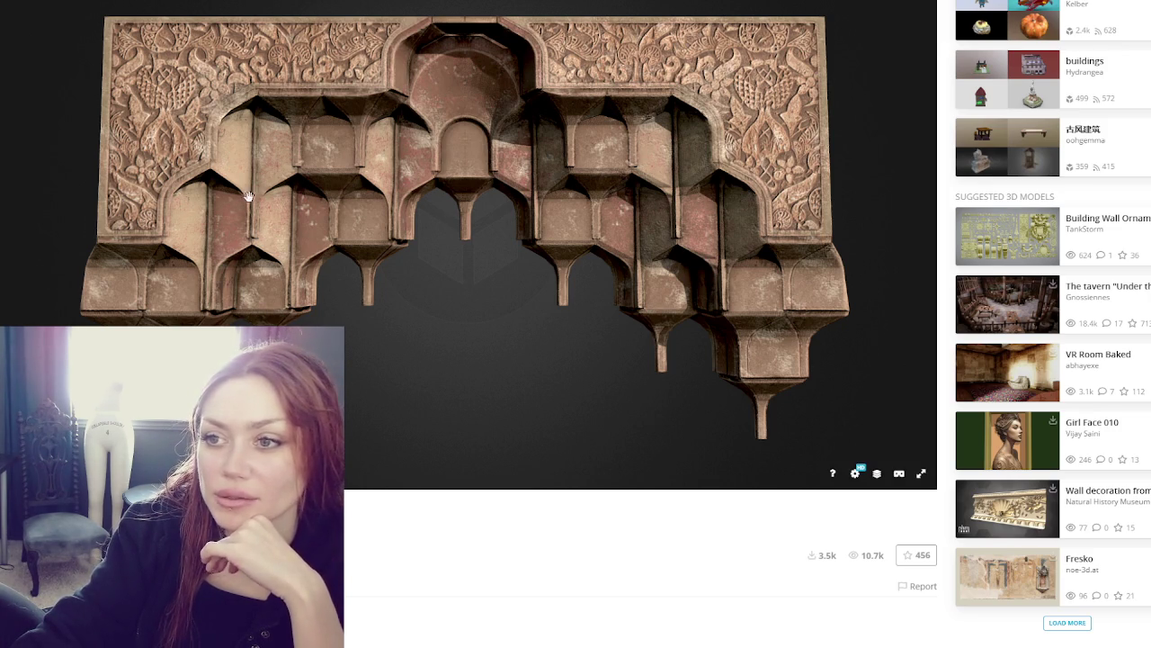
Return to the wall results, open Wall low poly and orbit to its other side
key(alt+Left)
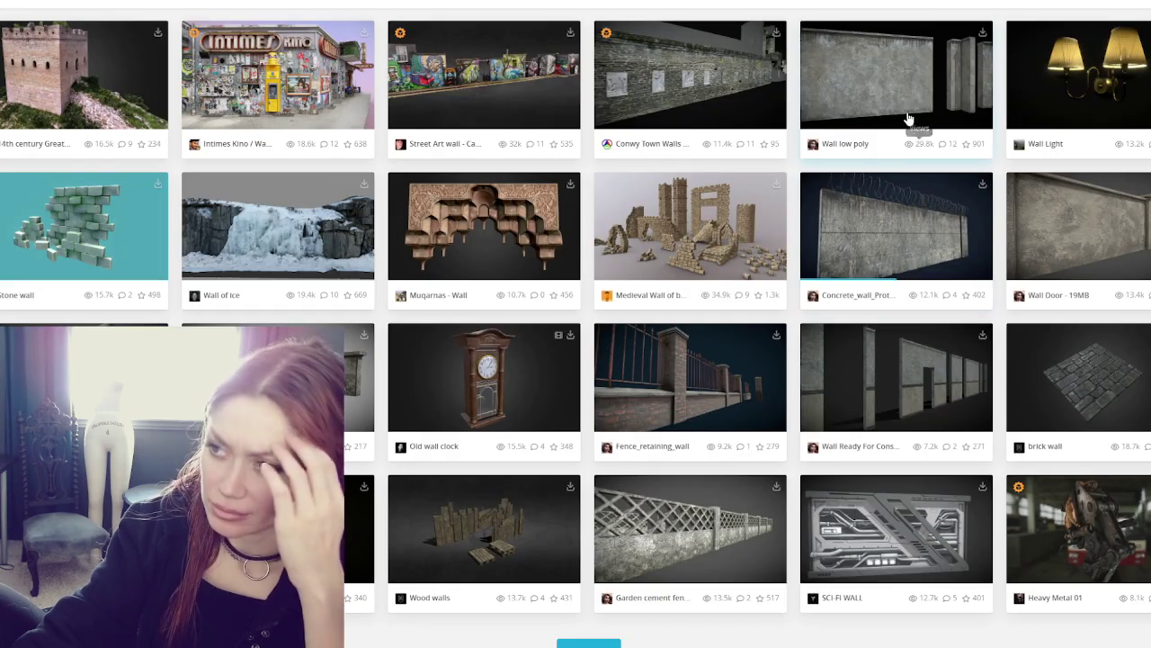
click(898, 94)
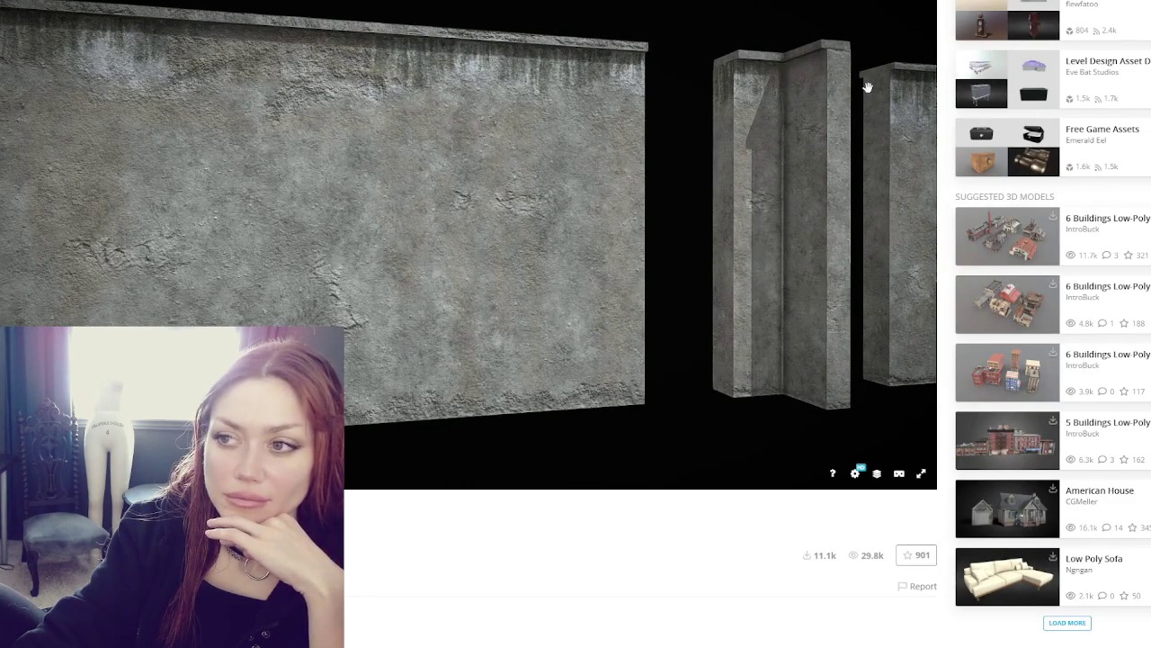
mouse_move(568, 193)
mouse_down()
mouse_move(416, 226)
mouse_move(687, 224)
mouse_move(446, 218)
mouse_move(746, 193)
mouse_move(424, 210)
mouse_up()
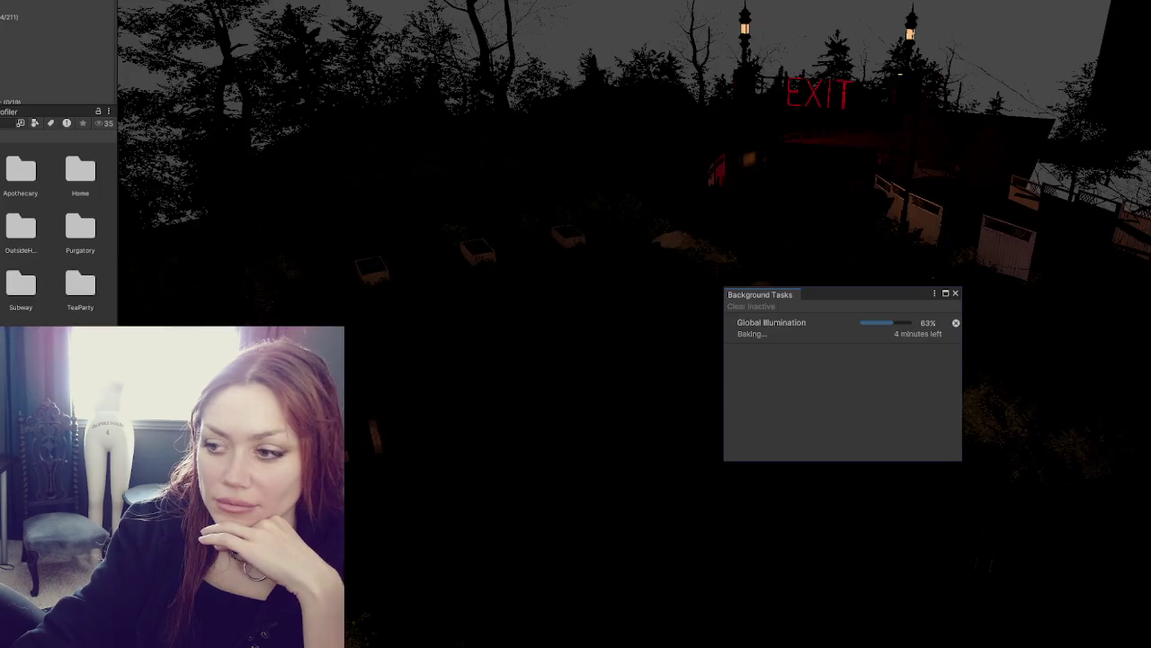
Move the Background Tasks bake-progress panel to the upper centre of the Scene view
drag(890, 296, 550, 218)
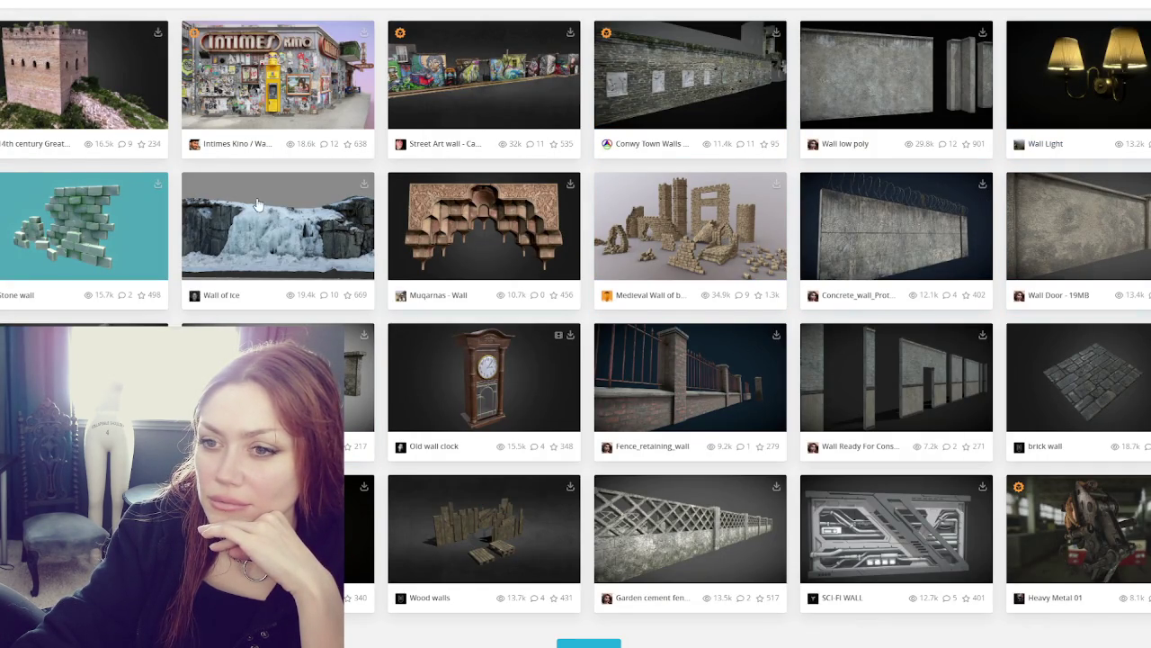
click(75, 224)
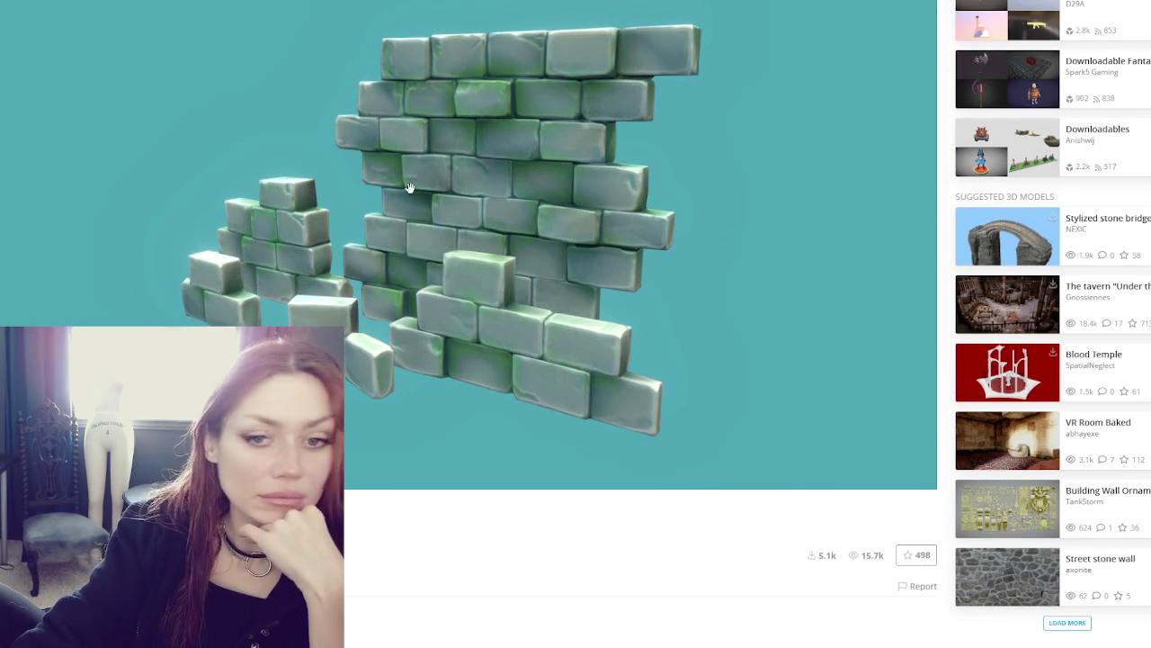
drag(409, 187, 462, 192)
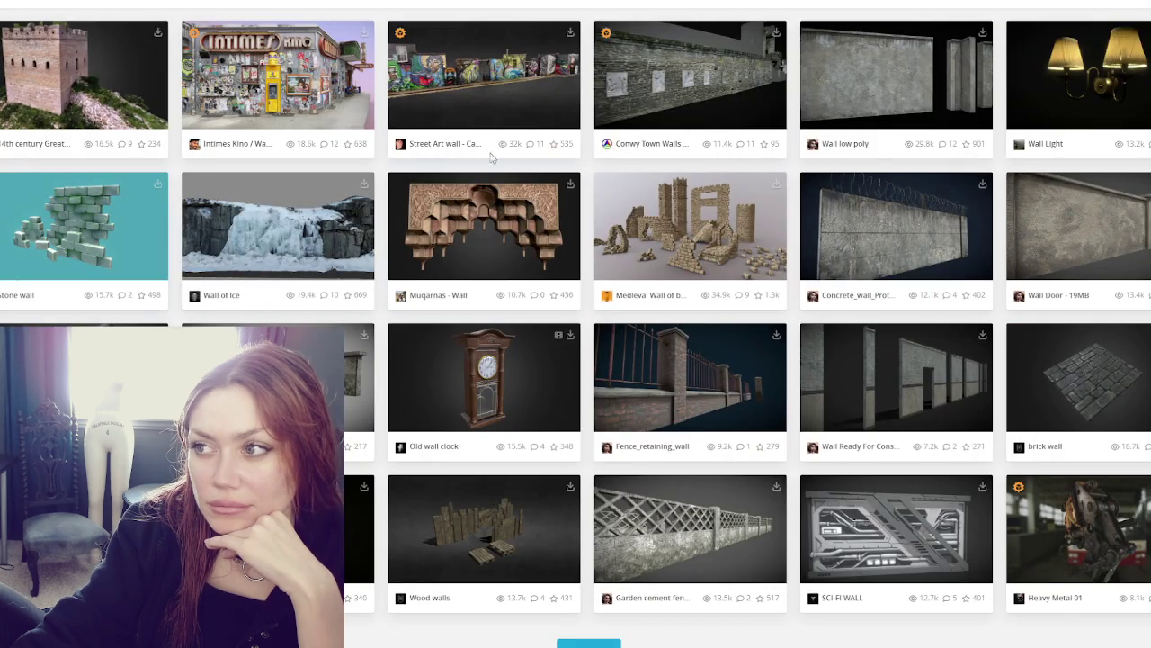
click(890, 215)
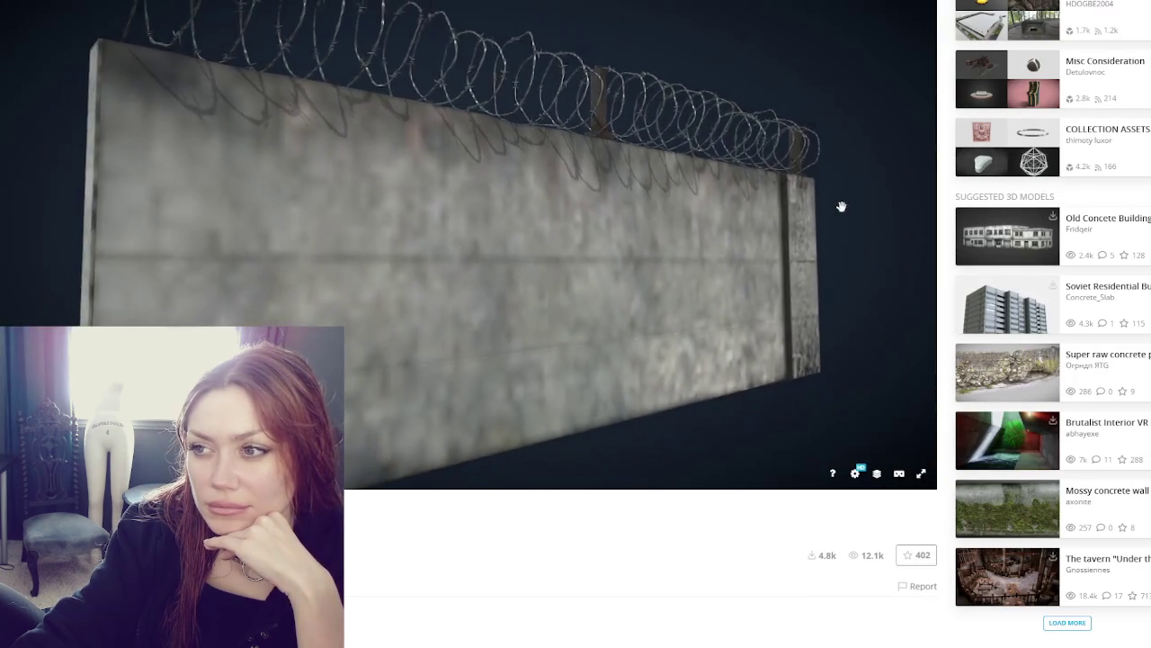
Orbit and zoom the barbed-wire Concrete_wall model to inspect its weathered surface
scroll(783, 207, down, 3)
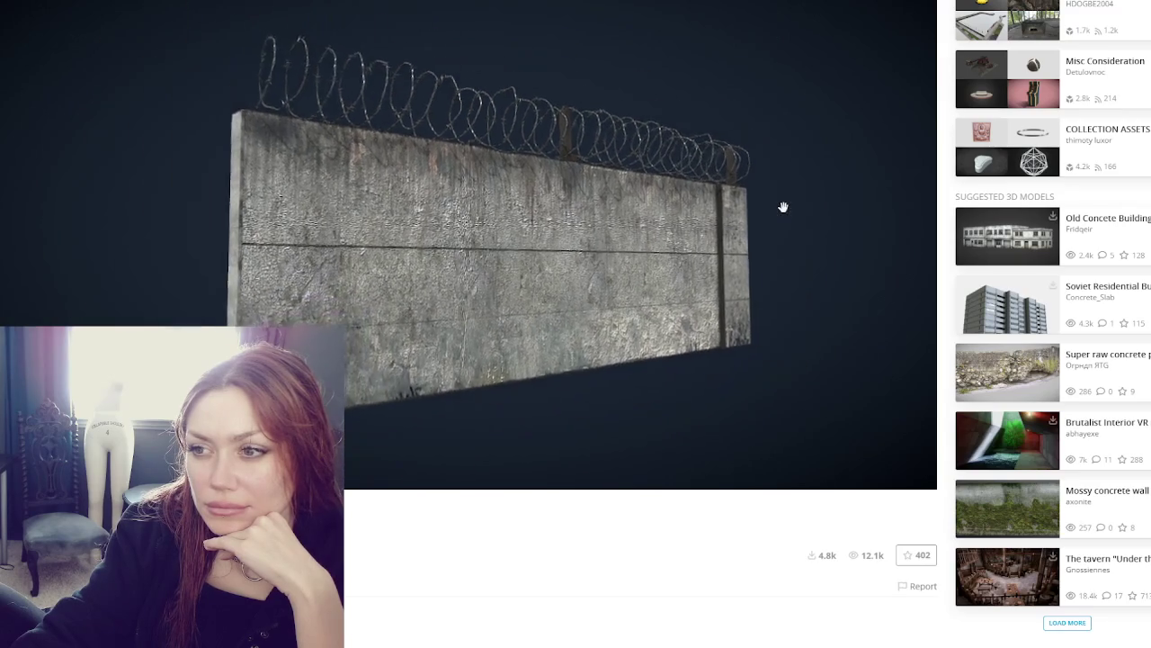
mouse_move(783, 207)
mouse_down()
mouse_move(465, 231)
mouse_move(650, 236)
mouse_up()
scroll(470, 230, up, 3)
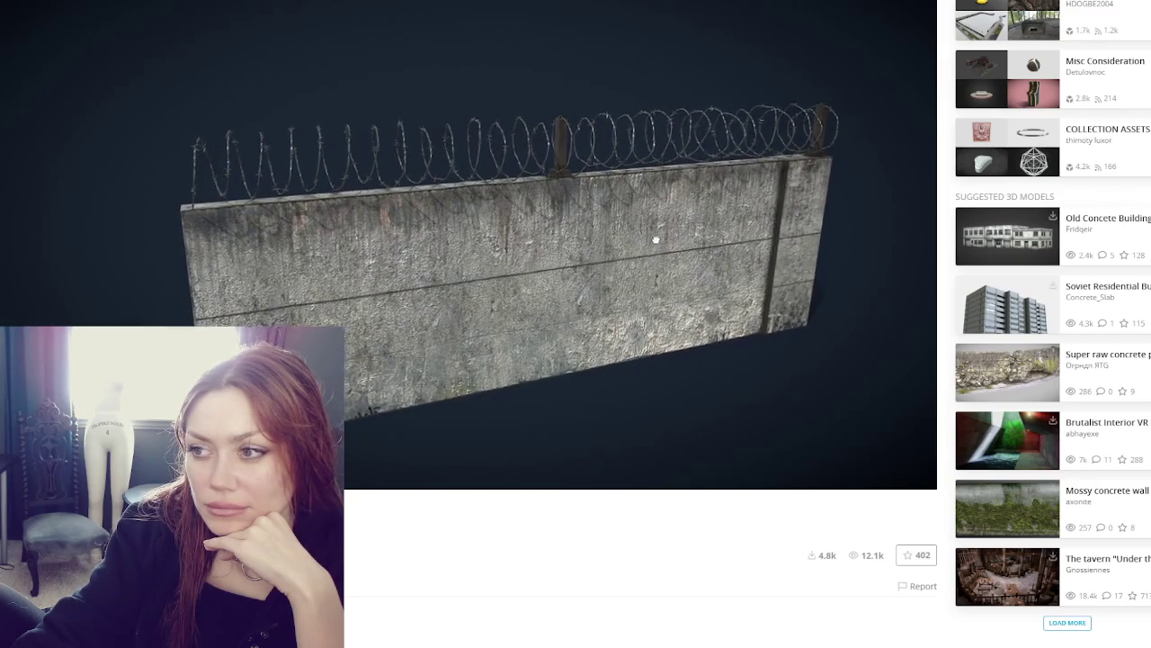
mouse_move(661, 232)
mouse_down()
mouse_move(419, 219)
mouse_move(747, 244)
mouse_move(696, 255)
mouse_move(405, 220)
mouse_move(386, 198)
mouse_move(458, 186)
mouse_move(264, 144)
mouse_move(300, 141)
mouse_move(457, 210)
mouse_up()
mouse_move(484, 204)
mouse_down()
mouse_move(684, 213)
mouse_move(378, 228)
mouse_move(561, 206)
mouse_up()
scroll(560, 204, up, 5)
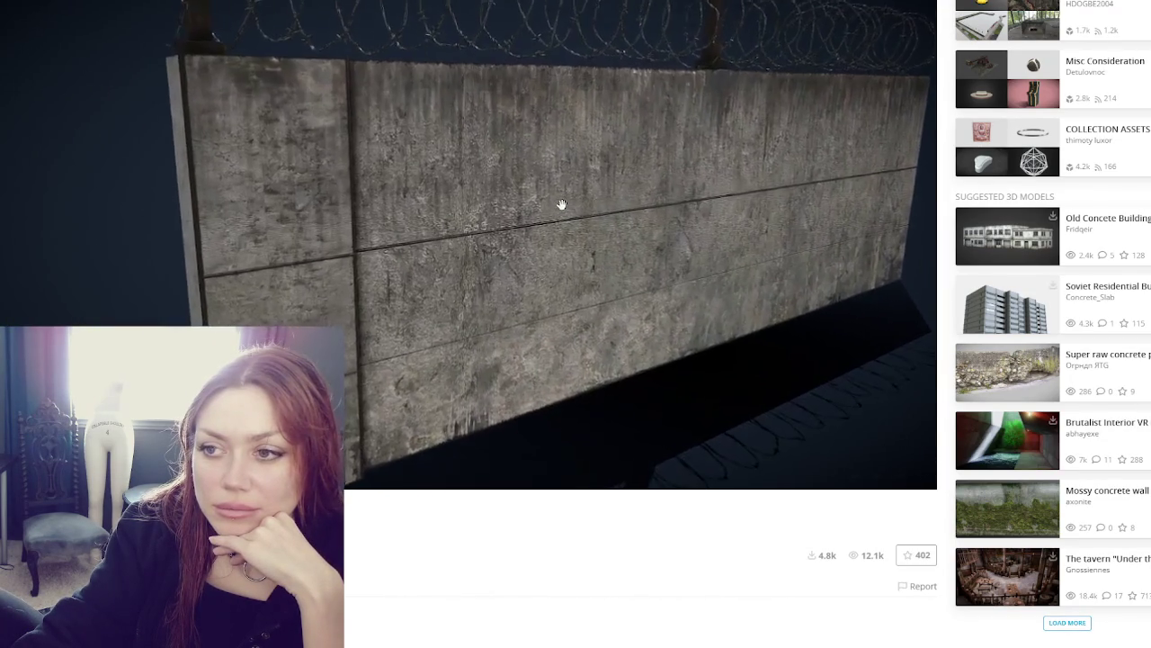
mouse_move(616, 207)
mouse_down()
mouse_move(657, 198)
mouse_move(519, 191)
mouse_up()
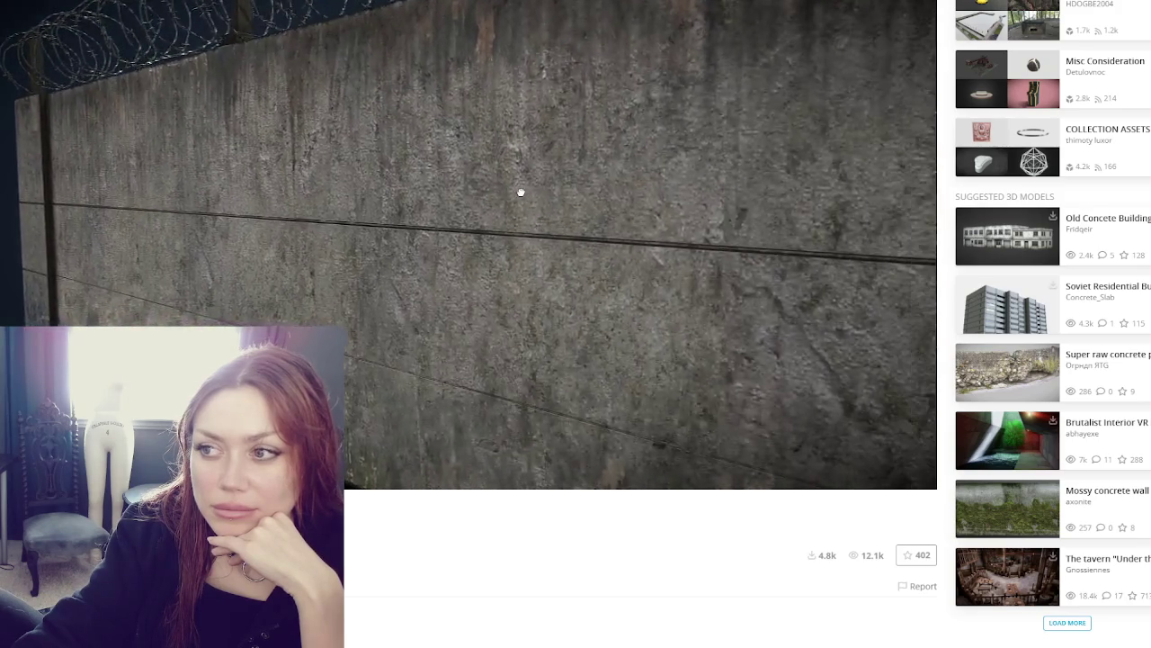
scroll(519, 192, down, 8)
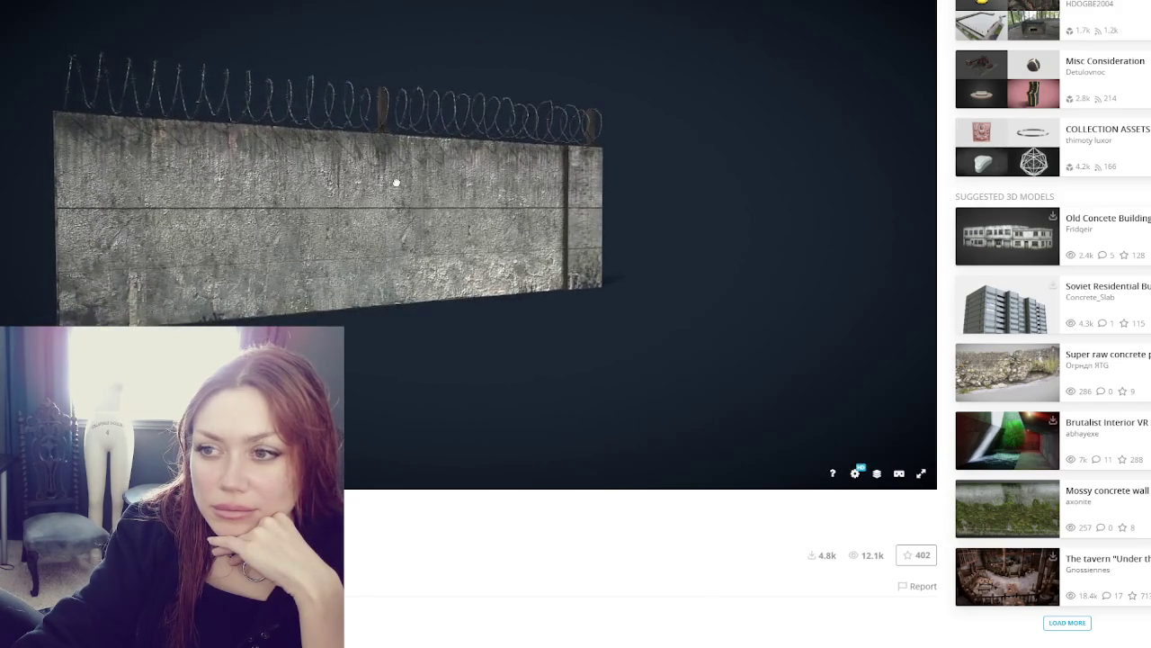
scroll(396, 181, up, 8)
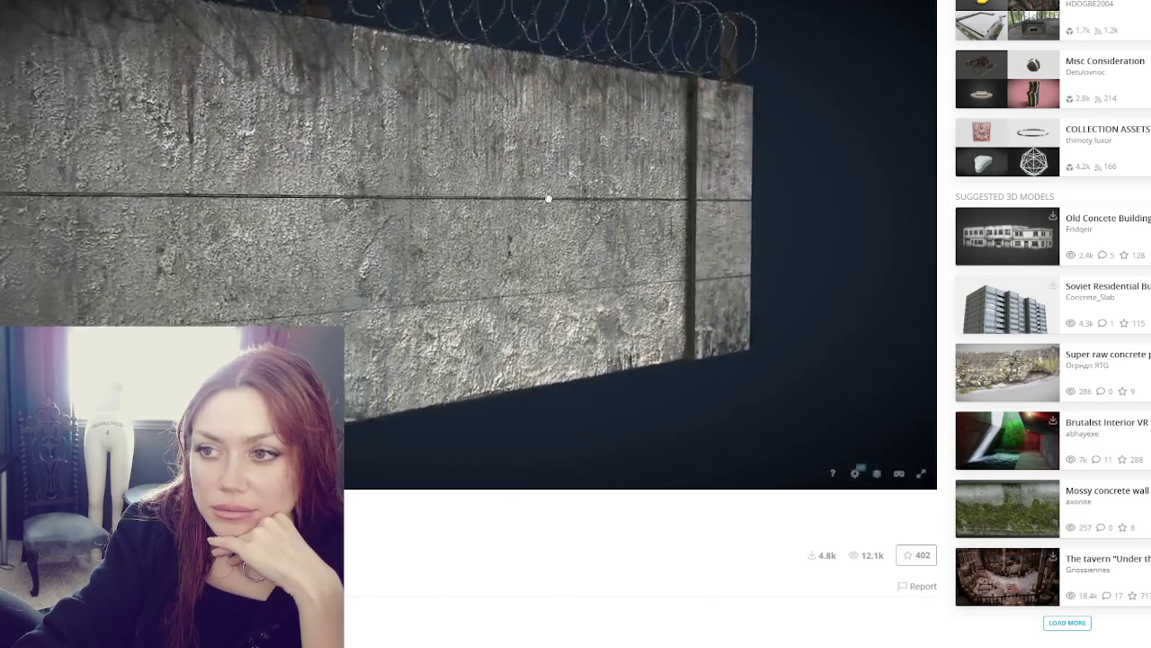
scroll(561, 212, down, 5)
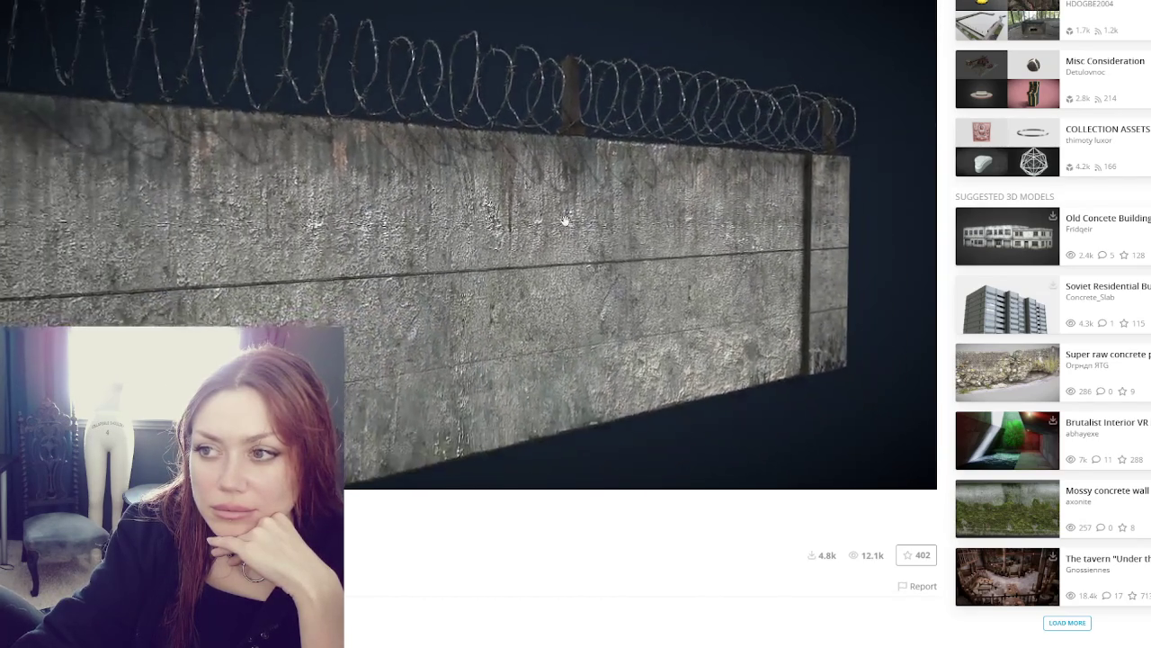
scroll(561, 205, up, 3)
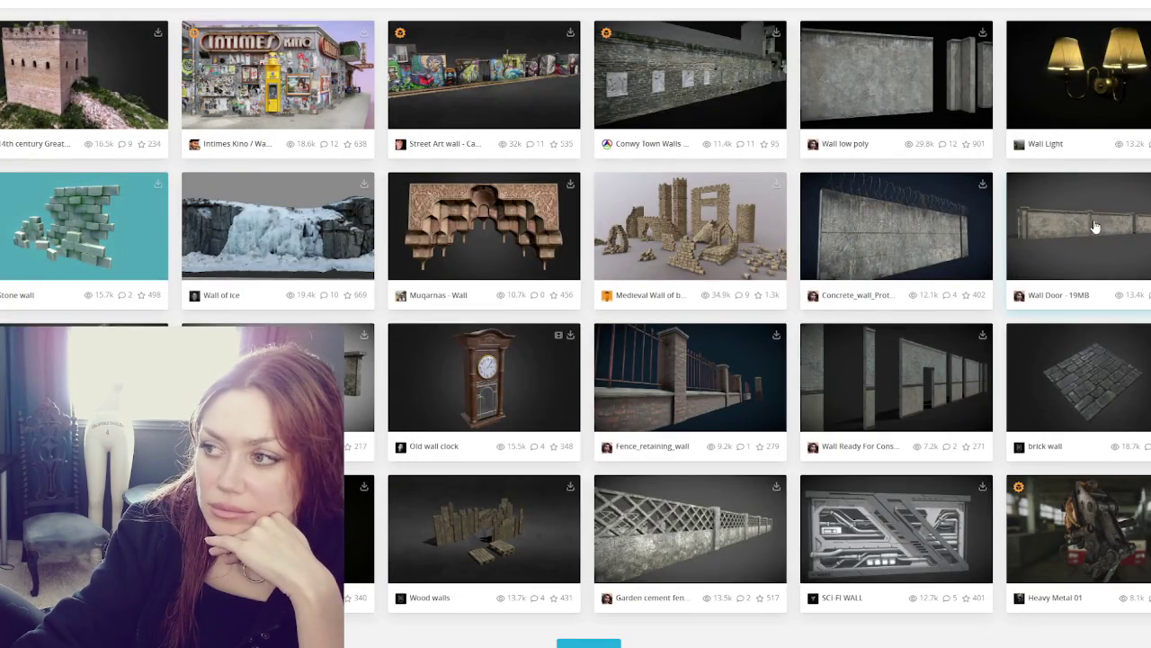
Look at another wall model, then the Wood walls and Rock Wall Scan models
click(1093, 227)
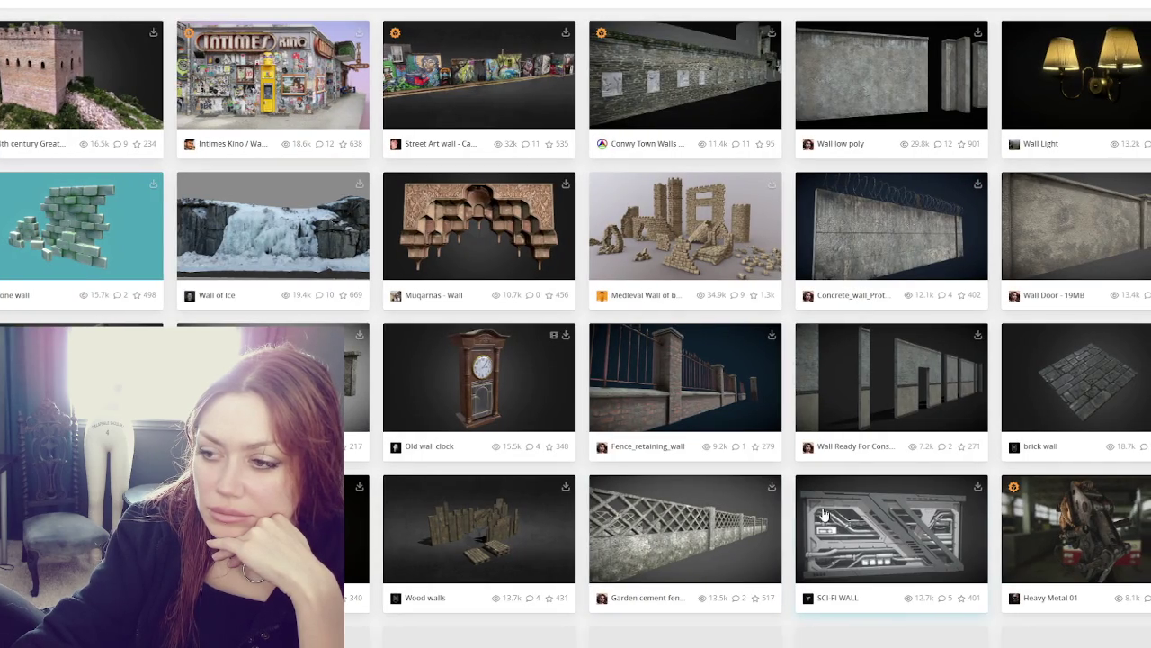
scroll(766, 484, down, 2)
scroll(755, 469, down, 2)
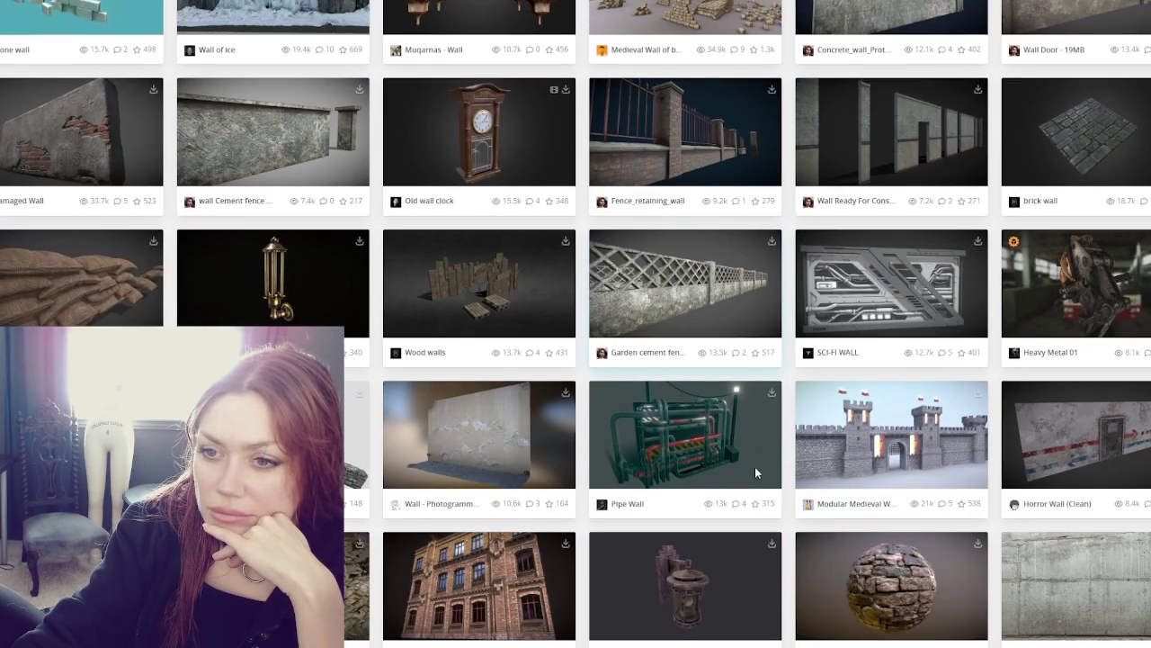
scroll(756, 472, down, 1)
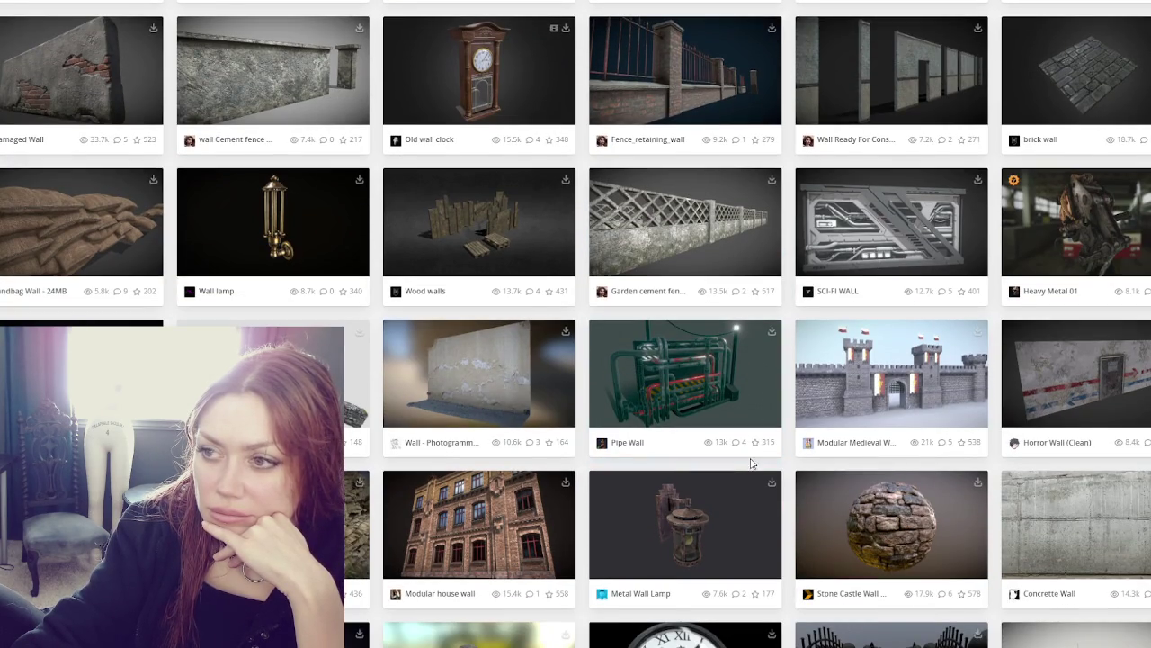
scroll(751, 460, down, 3)
click(506, 51)
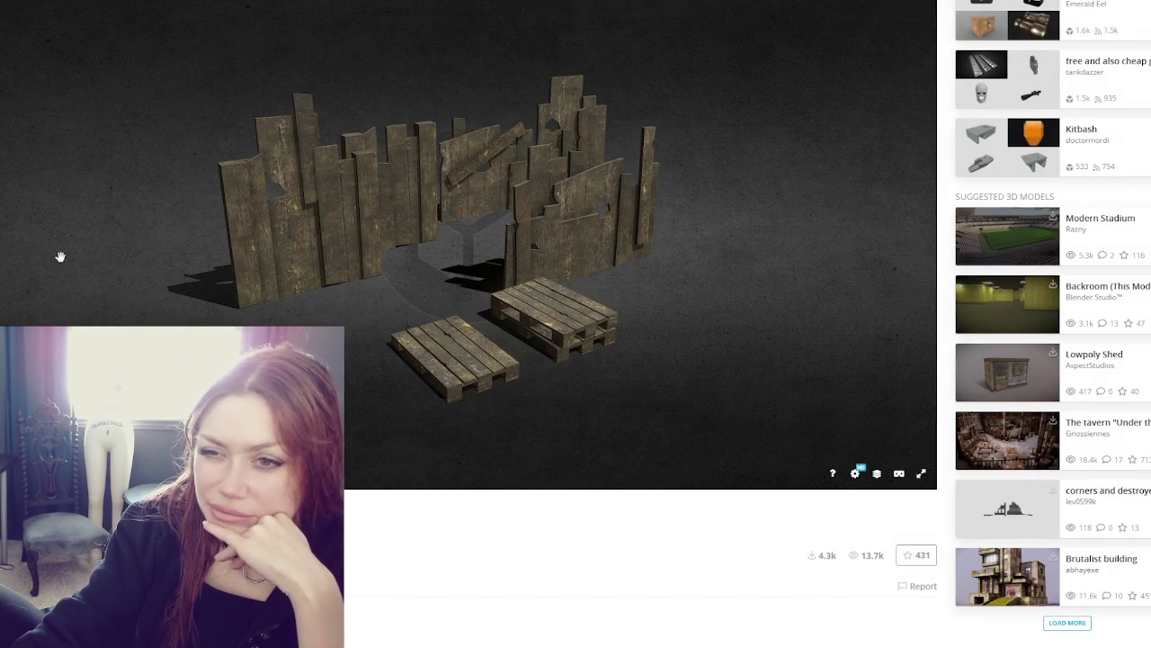
key(alt+Left)
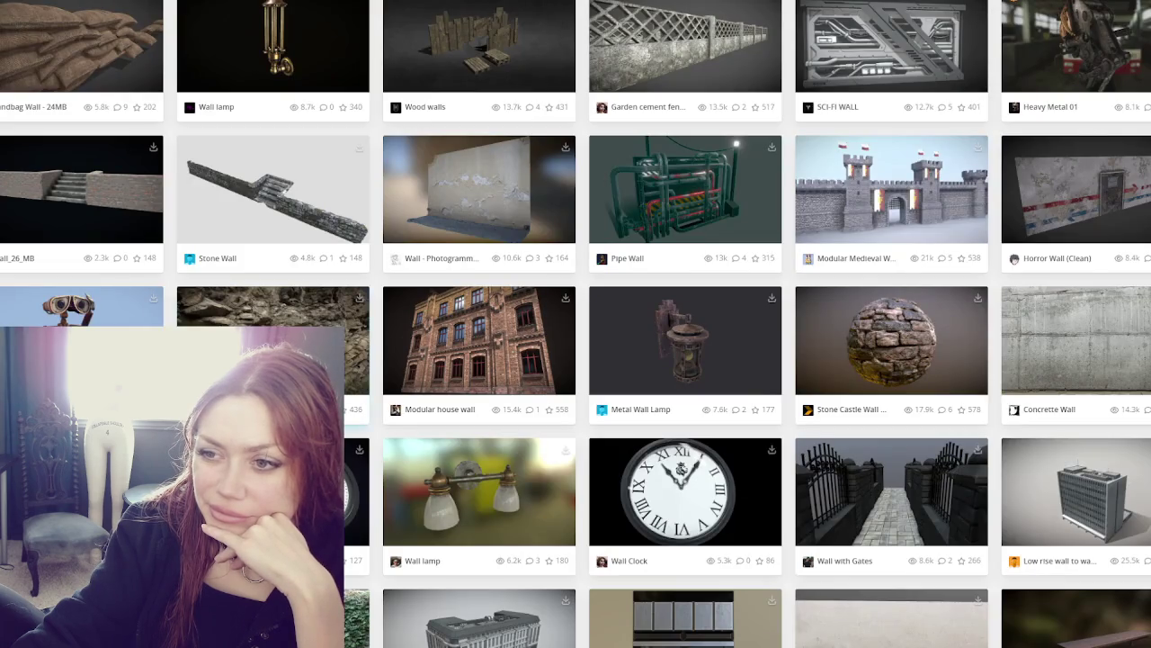
click(219, 323)
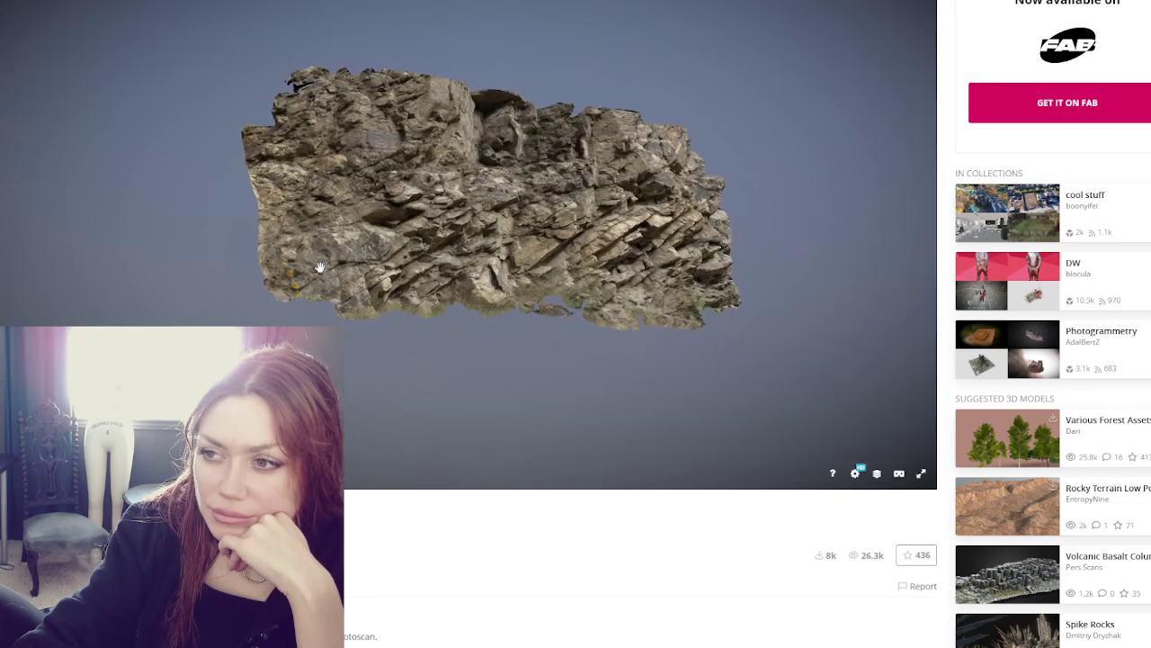
key(alt+Left)
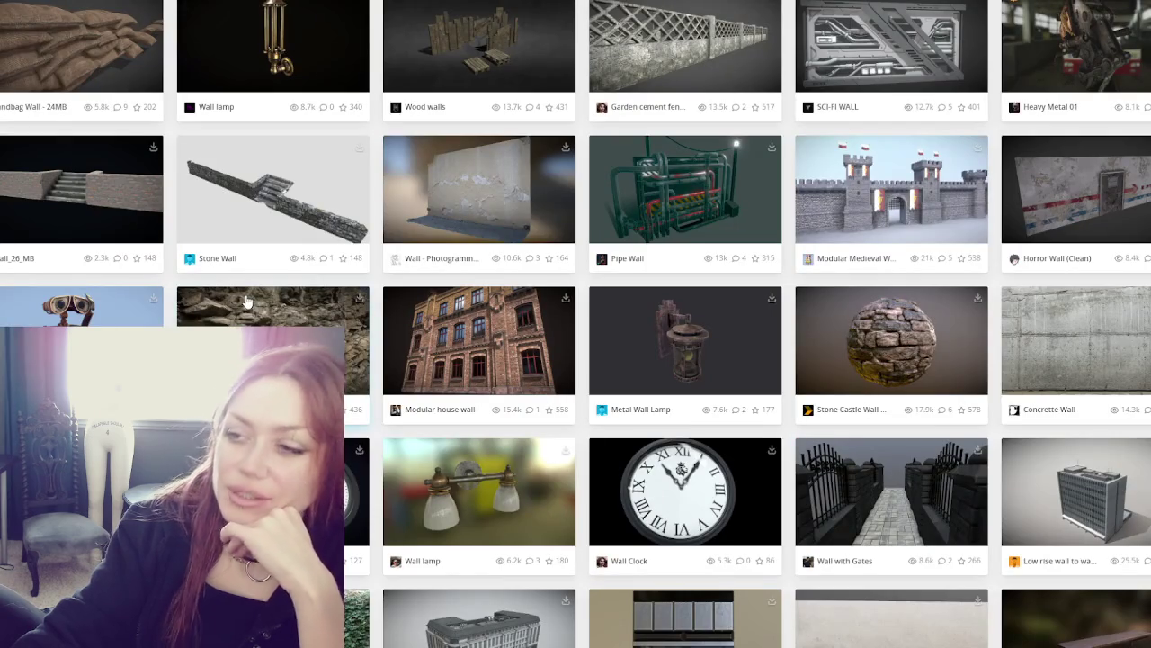
Scroll further down the wall results and open the STAGE WALL model page
scroll(250, 313, down, 3)
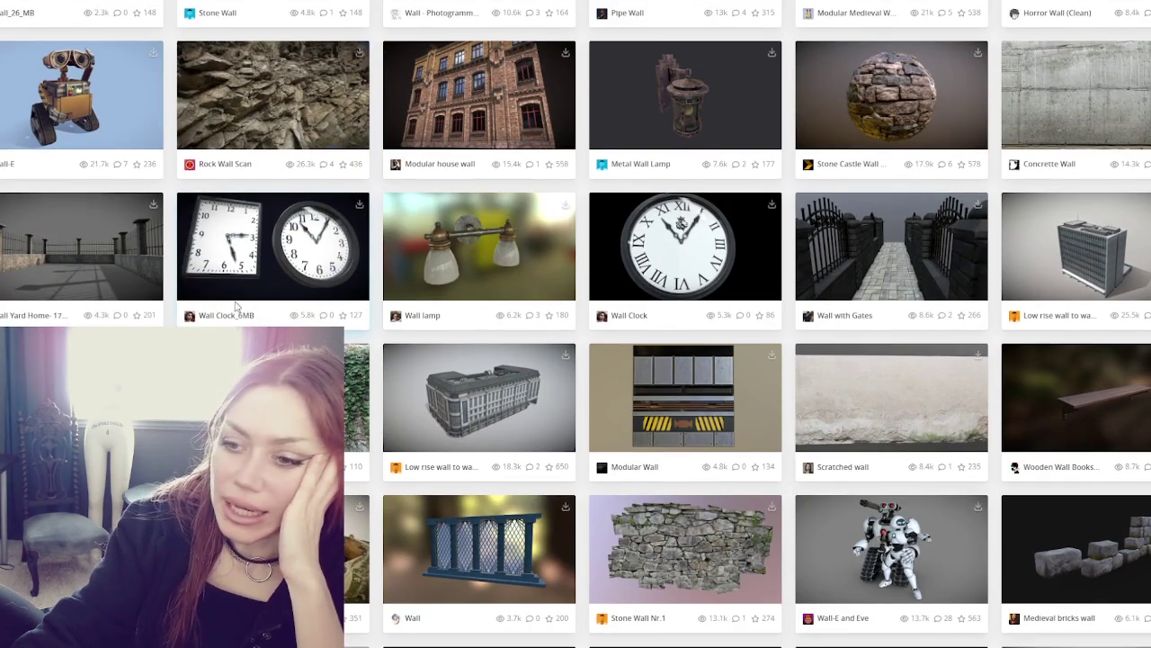
scroll(238, 307, down, 2)
scroll(261, 288, down, 1)
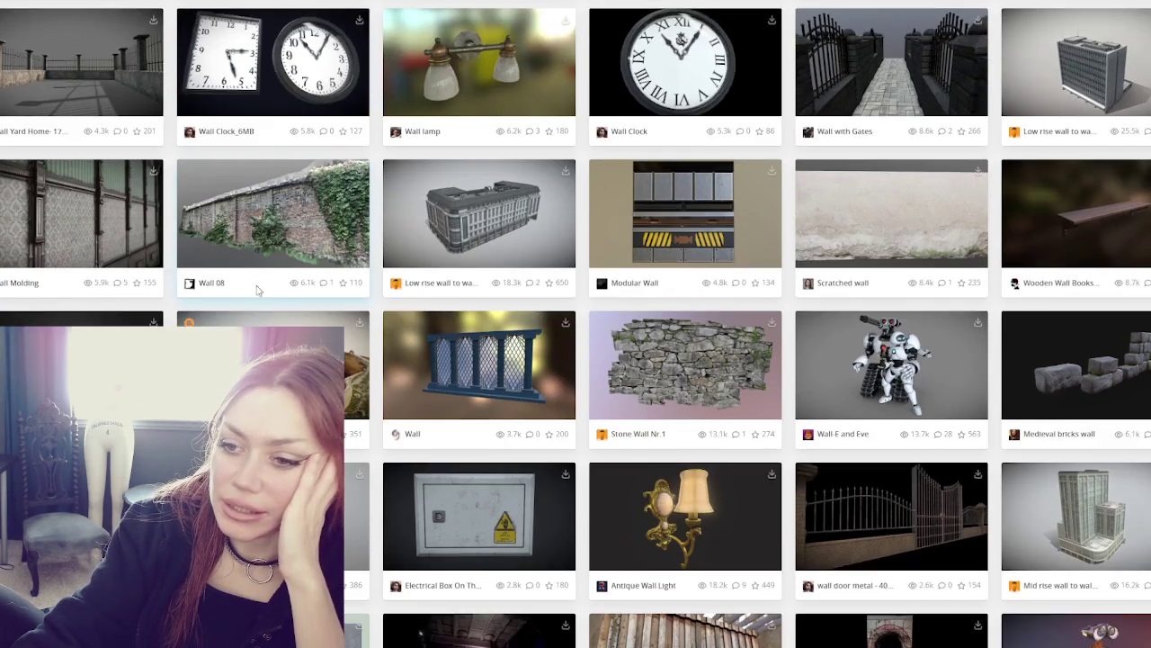
scroll(261, 289, down, 2)
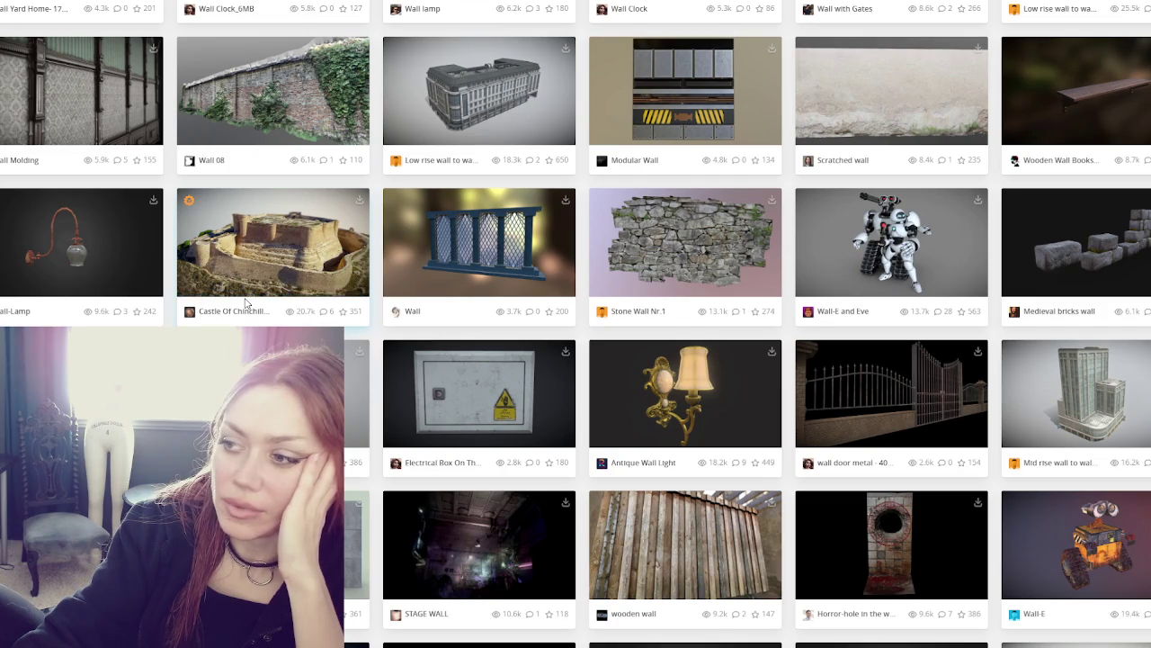
scroll(244, 303, down, 2)
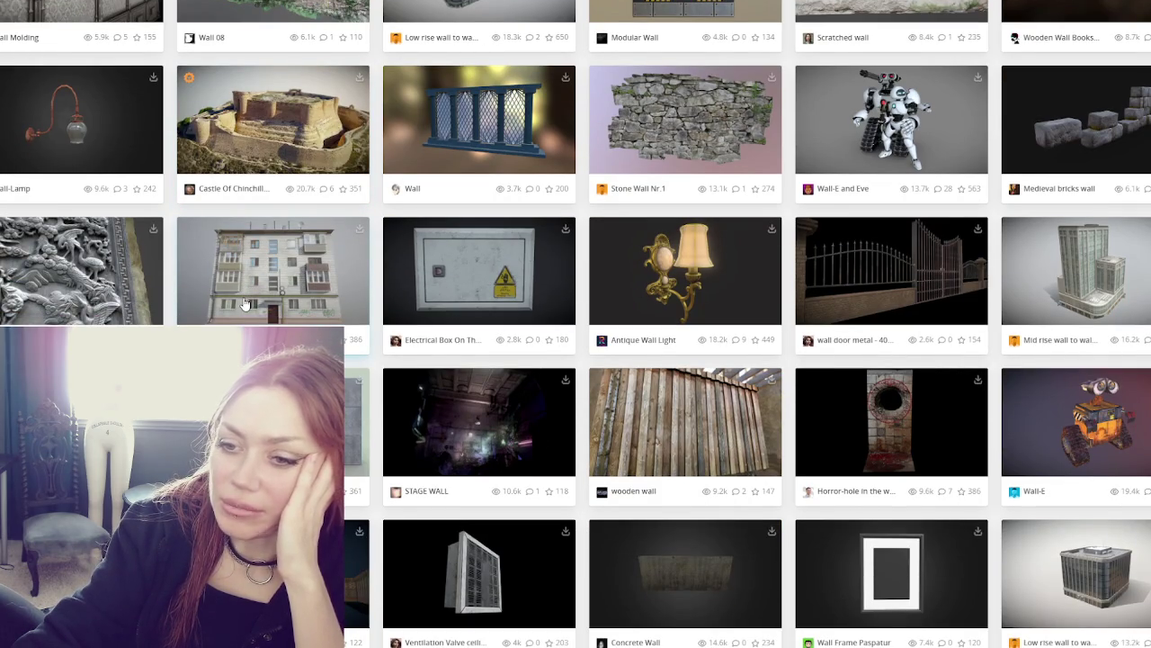
scroll(244, 305, down, 1)
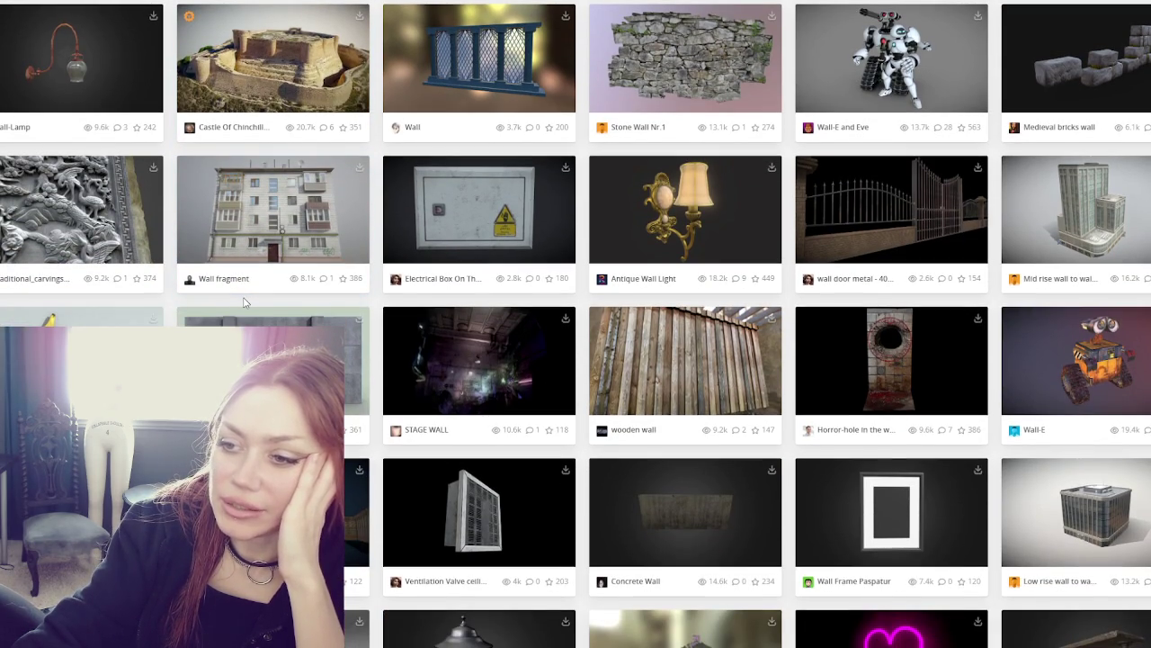
click(451, 371)
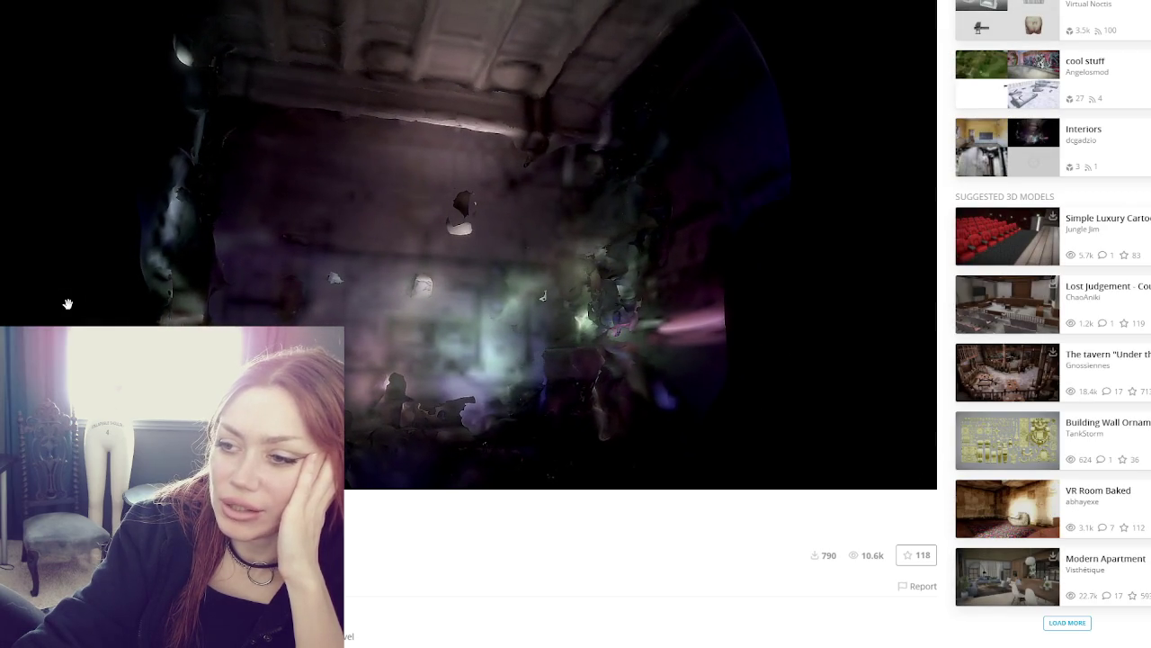
mouse_move(404, 336)
mouse_down()
mouse_move(483, 355)
mouse_move(443, 357)
mouse_move(494, 244)
mouse_move(377, 264)
mouse_move(405, 273)
mouse_move(313, 248)
mouse_move(387, 214)
mouse_up()
mouse_move(334, 272)
mouse_down()
mouse_move(503, 319)
mouse_move(521, 309)
mouse_move(535, 267)
mouse_move(607, 265)
mouse_move(648, 244)
mouse_move(628, 280)
mouse_move(651, 259)
mouse_move(452, 324)
mouse_up()
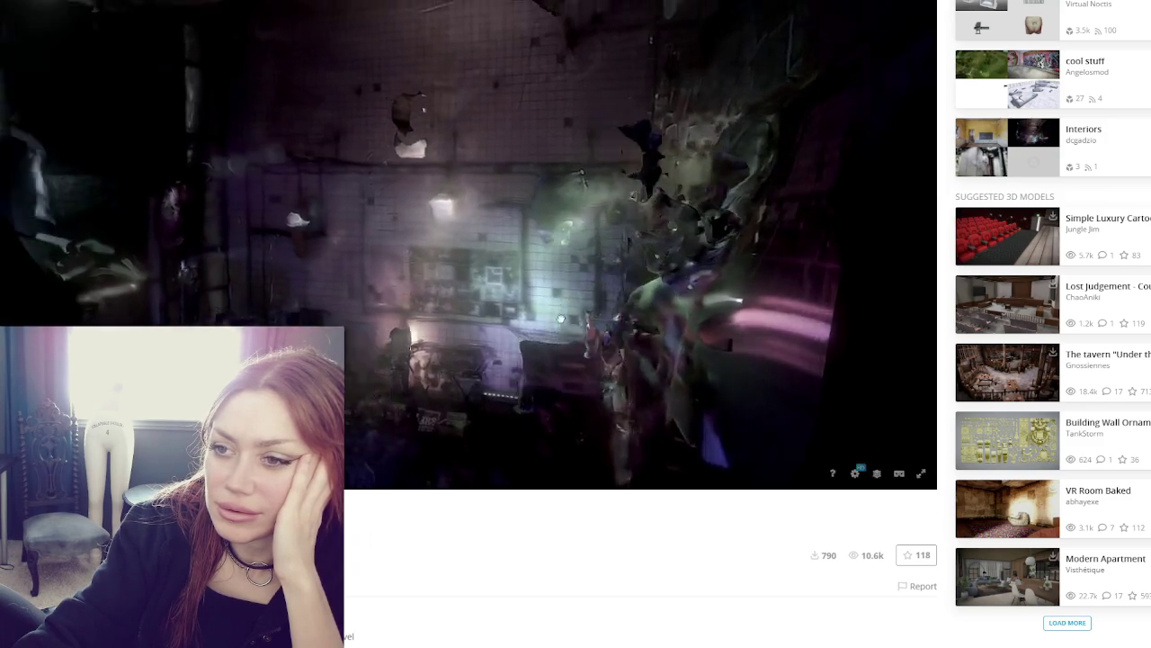
mouse_move(560, 318)
mouse_down()
mouse_move(470, 294)
mouse_move(534, 297)
mouse_up()
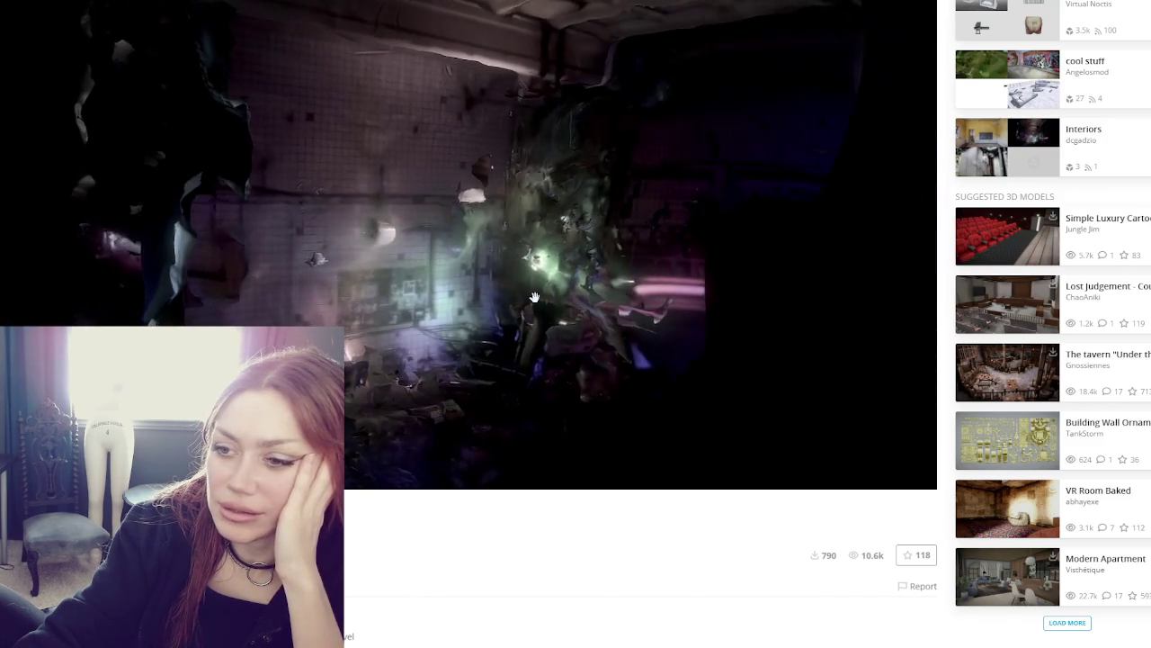
mouse_move(296, 293)
mouse_down()
mouse_move(288, 300)
mouse_move(433, 242)
mouse_move(411, 201)
mouse_move(441, 170)
mouse_move(437, 153)
mouse_move(500, 252)
mouse_move(372, 244)
mouse_move(356, 216)
mouse_move(439, 271)
mouse_up()
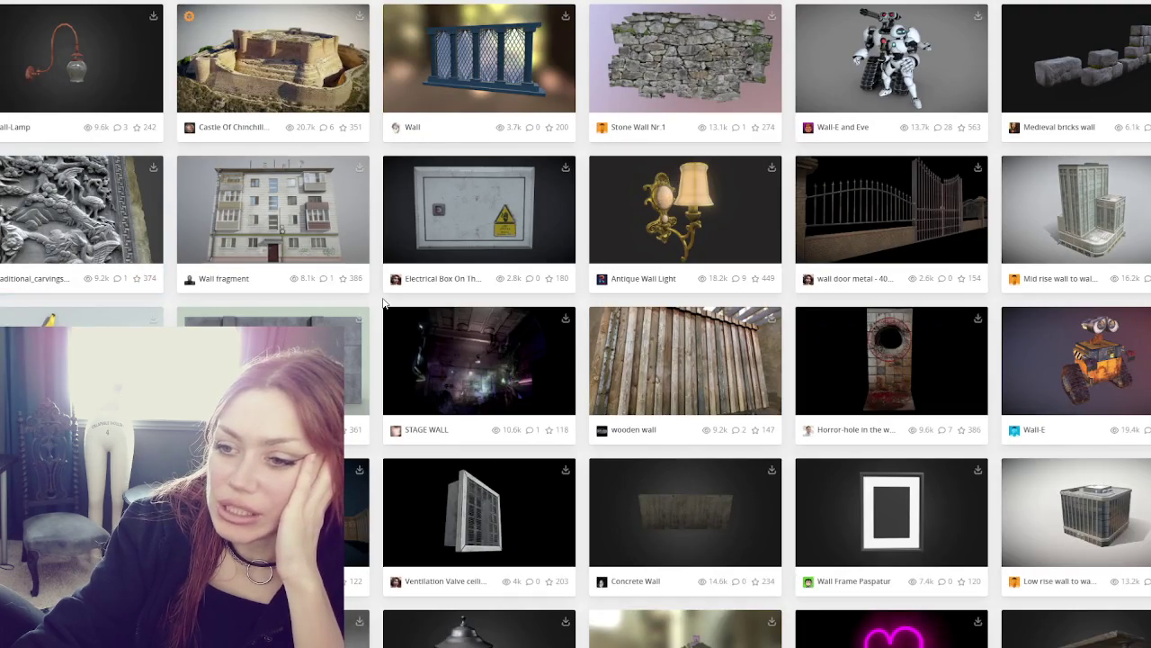
scroll(385, 307, down, 2)
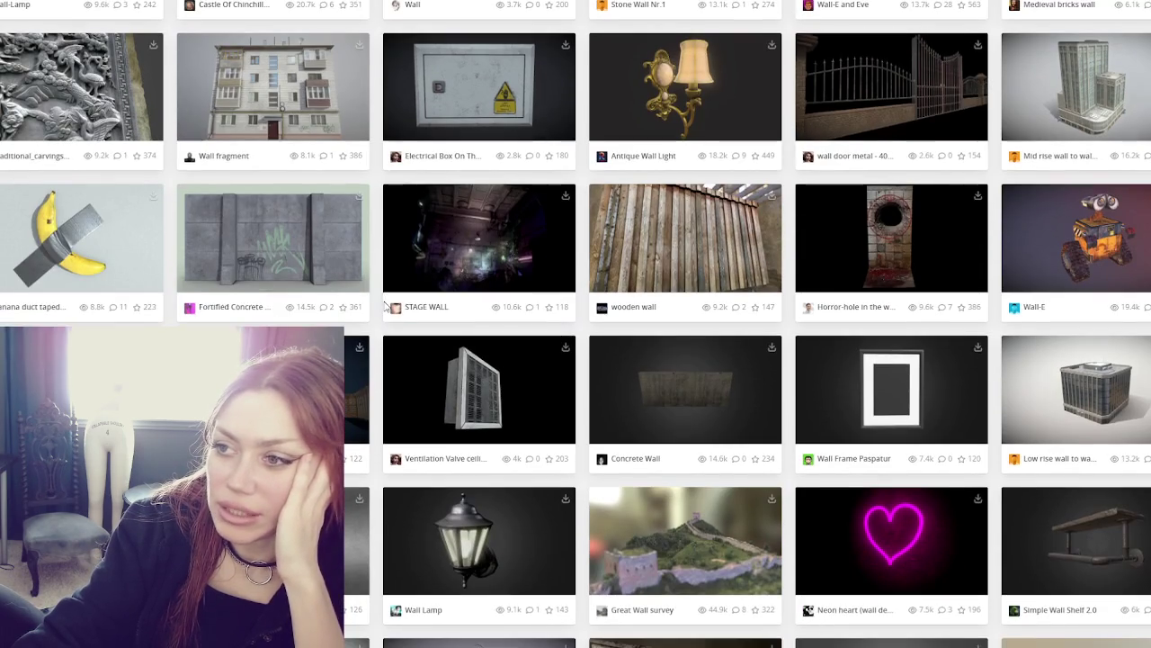
scroll(385, 307, down, 2)
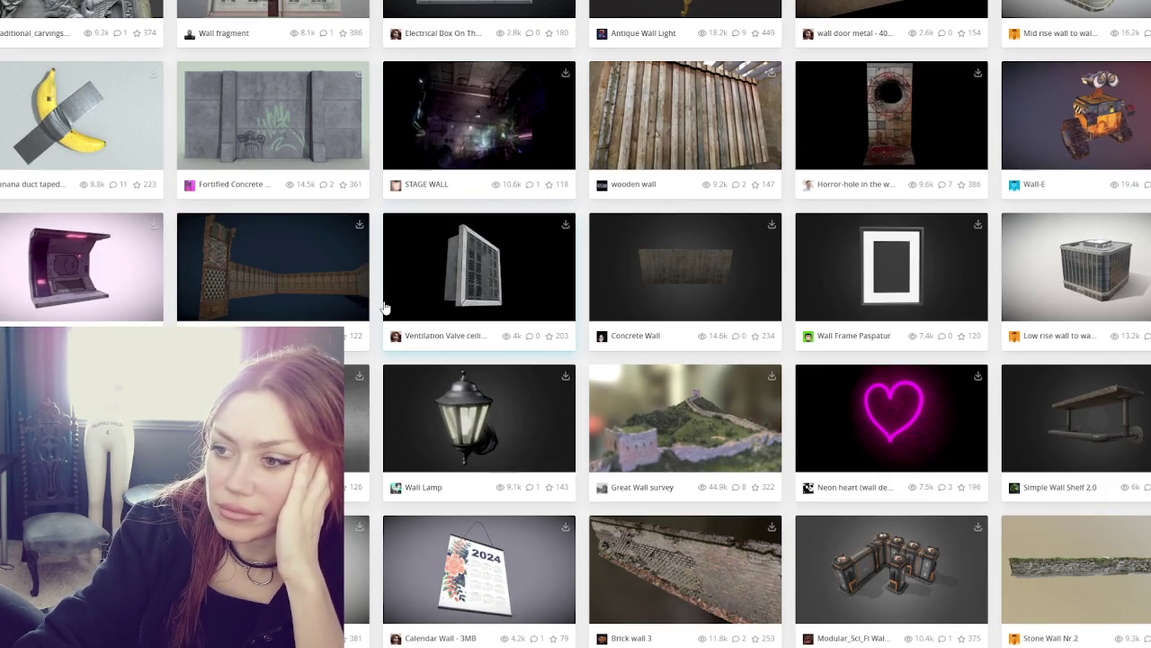
scroll(384, 307, down, 1)
click(728, 198)
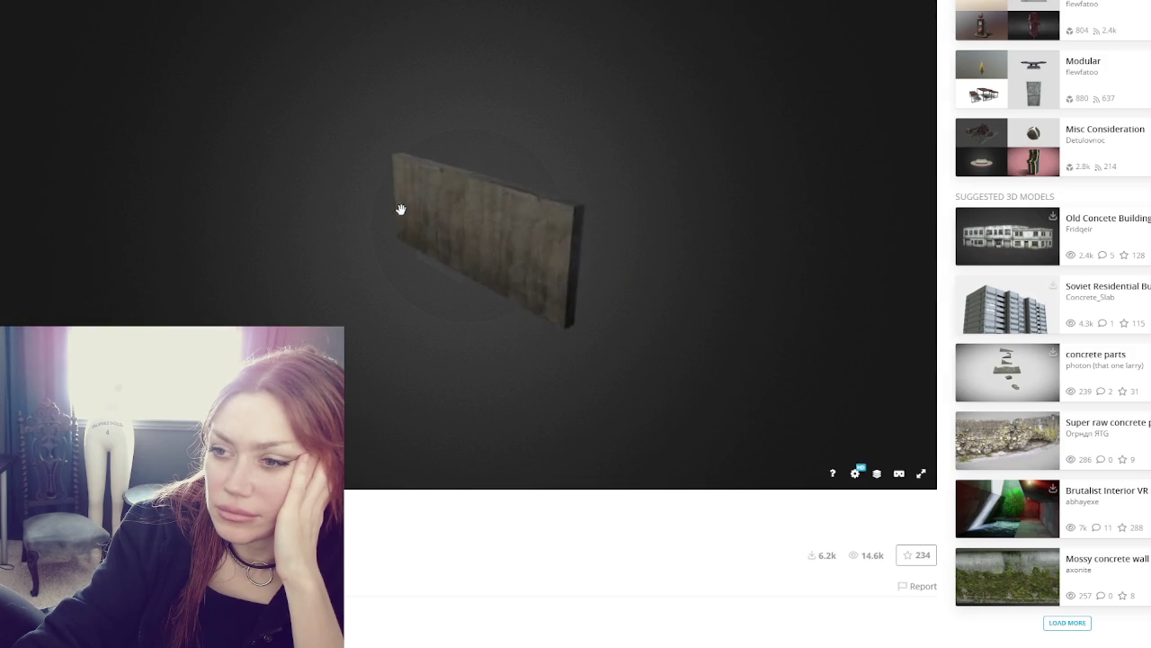
scroll(401, 209, up, 5)
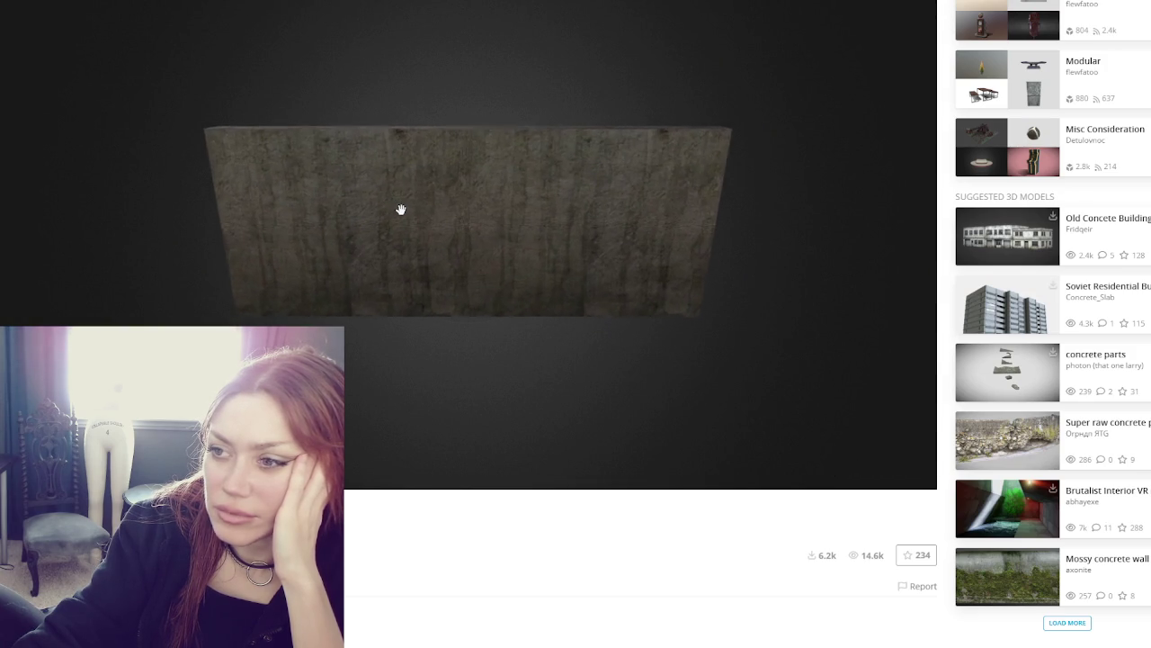
mouse_move(419, 261)
mouse_down()
mouse_move(440, 250)
mouse_move(568, 272)
mouse_move(635, 260)
mouse_up()
key(alt+Left)
scroll(103, 236, down, 2)
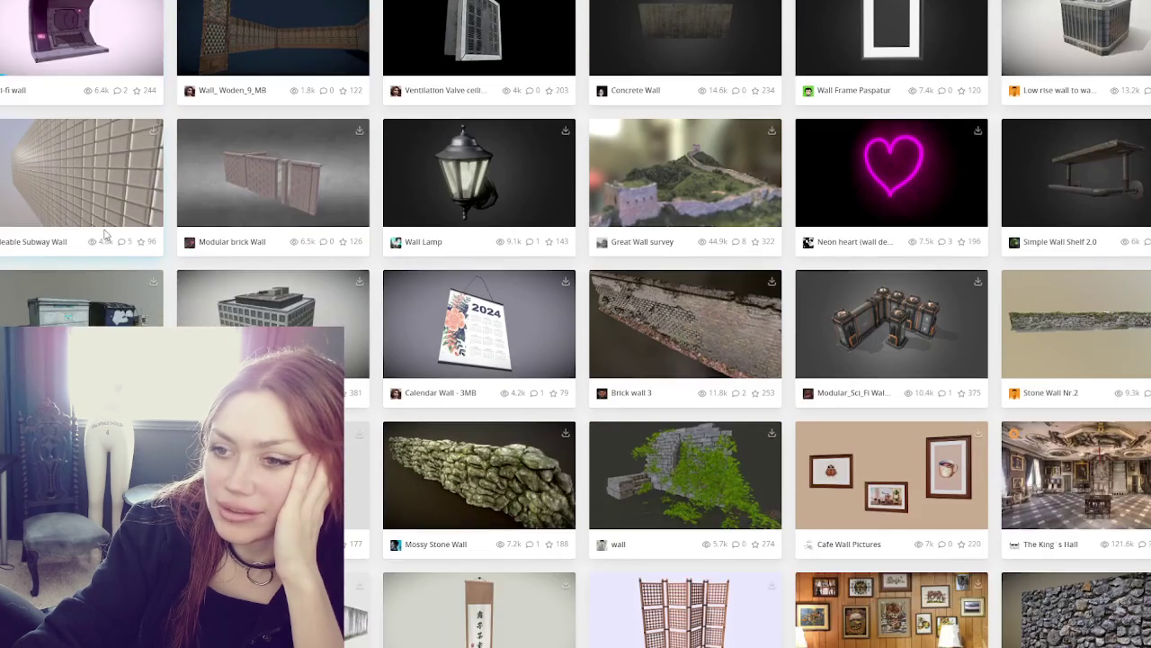
scroll(51, 231, down, 2)
click(644, 251)
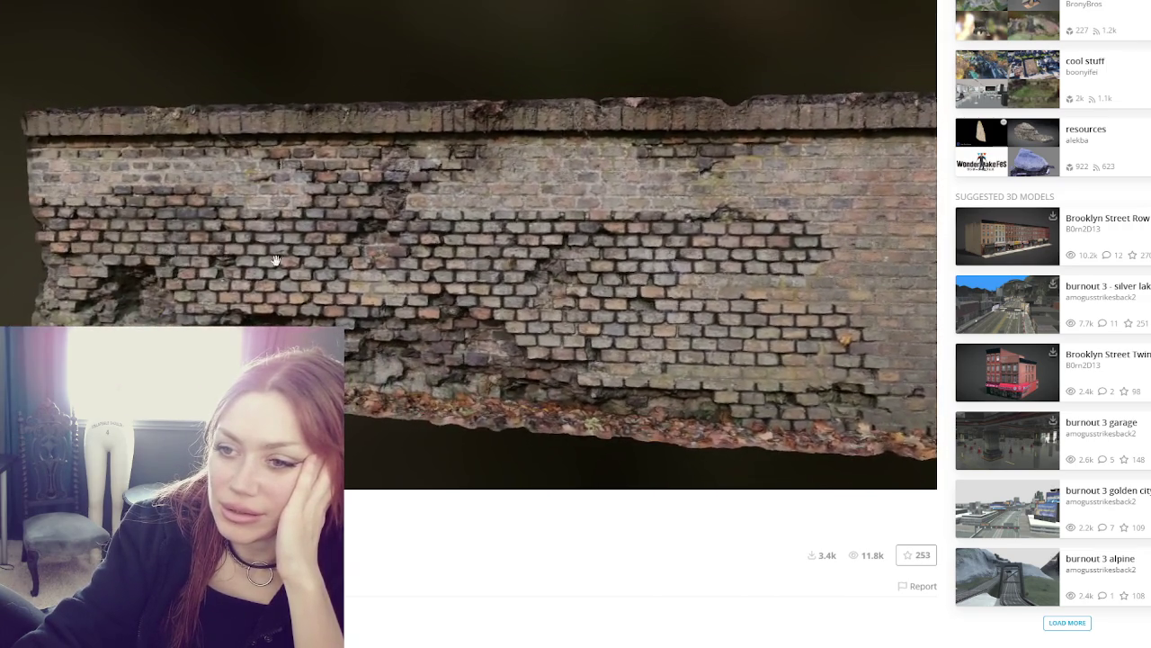
Orbit the Brick wall 3 model from oblique to frontal and around its edges
drag(276, 260, 350, 264)
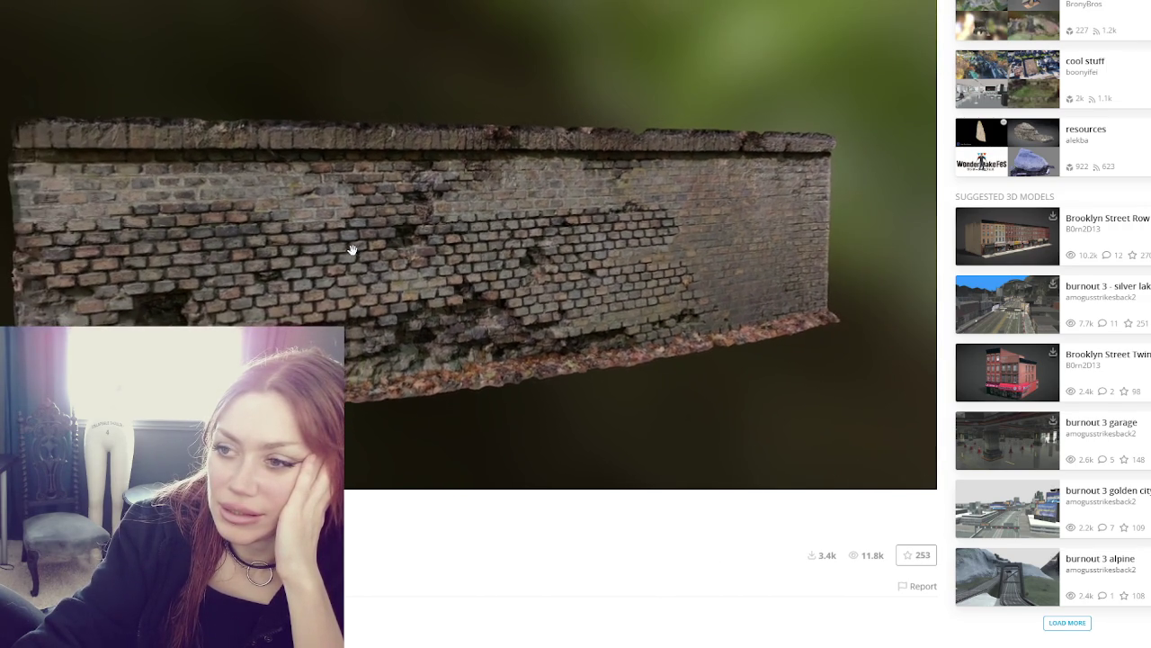
scroll(416, 223, up, 3)
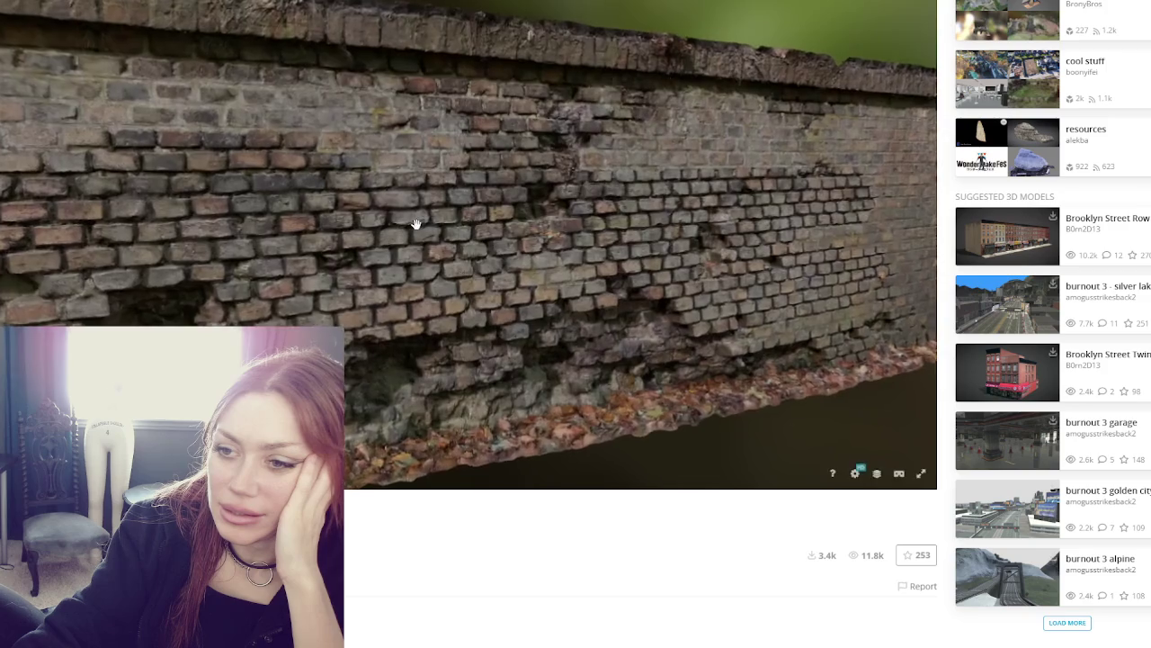
scroll(417, 223, down, 2)
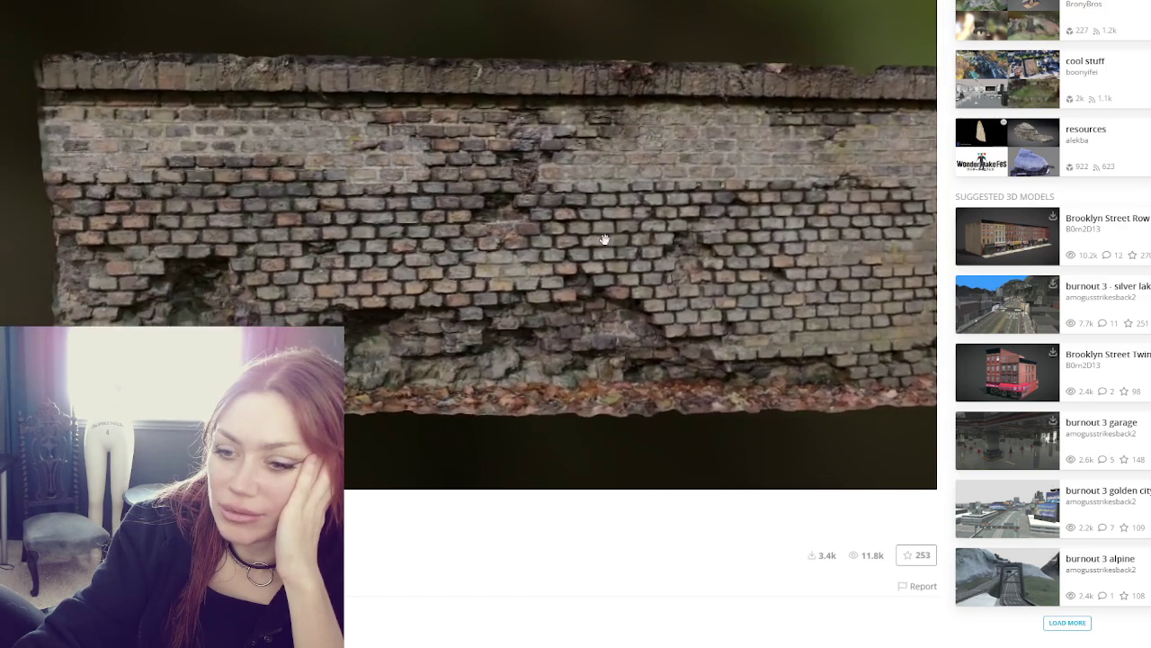
drag(601, 239, 355, 239)
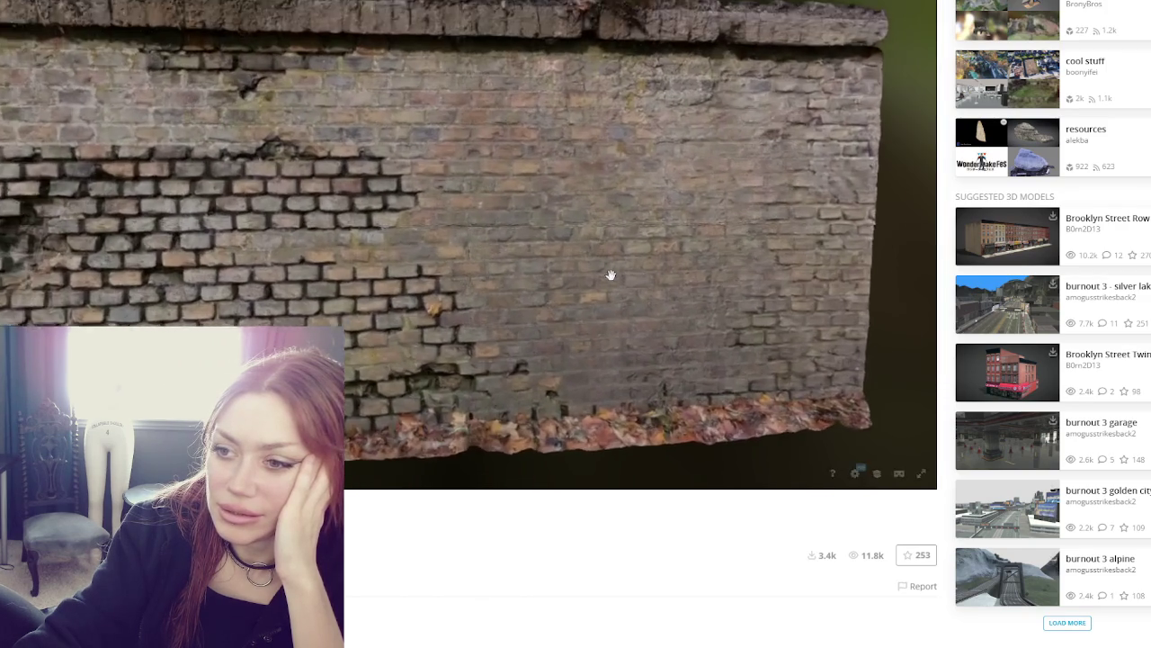
mouse_move(610, 275)
mouse_down()
mouse_move(635, 275)
mouse_move(394, 285)
mouse_up()
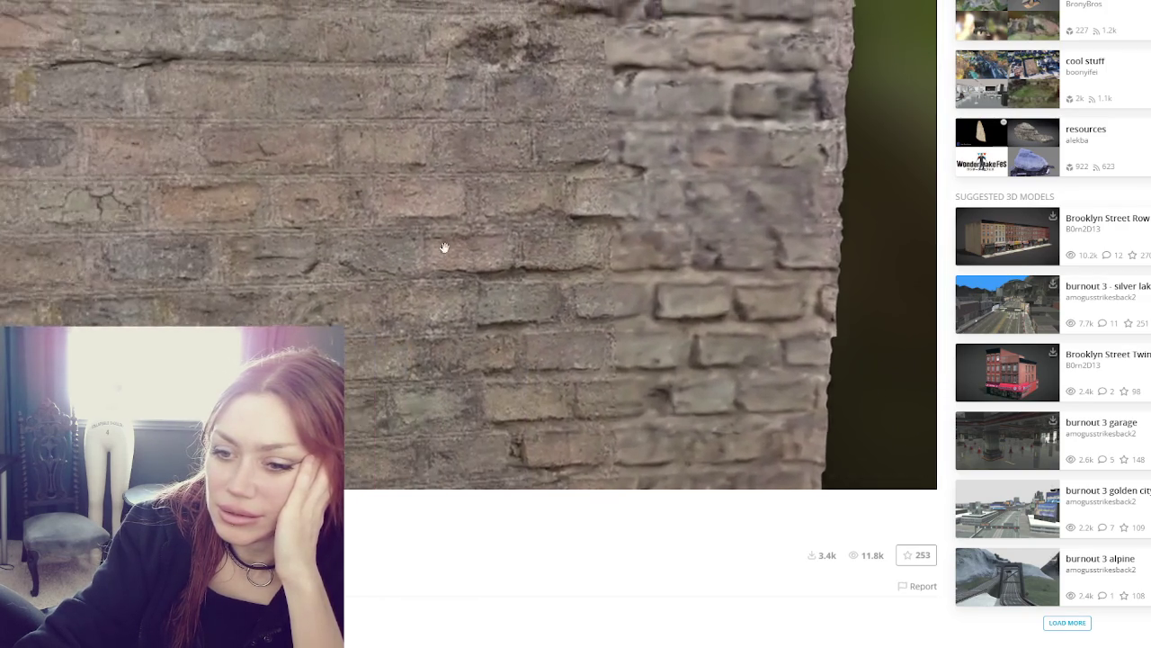
mouse_move(444, 247)
mouse_down()
mouse_move(375, 249)
mouse_move(405, 237)
mouse_move(433, 251)
mouse_up()
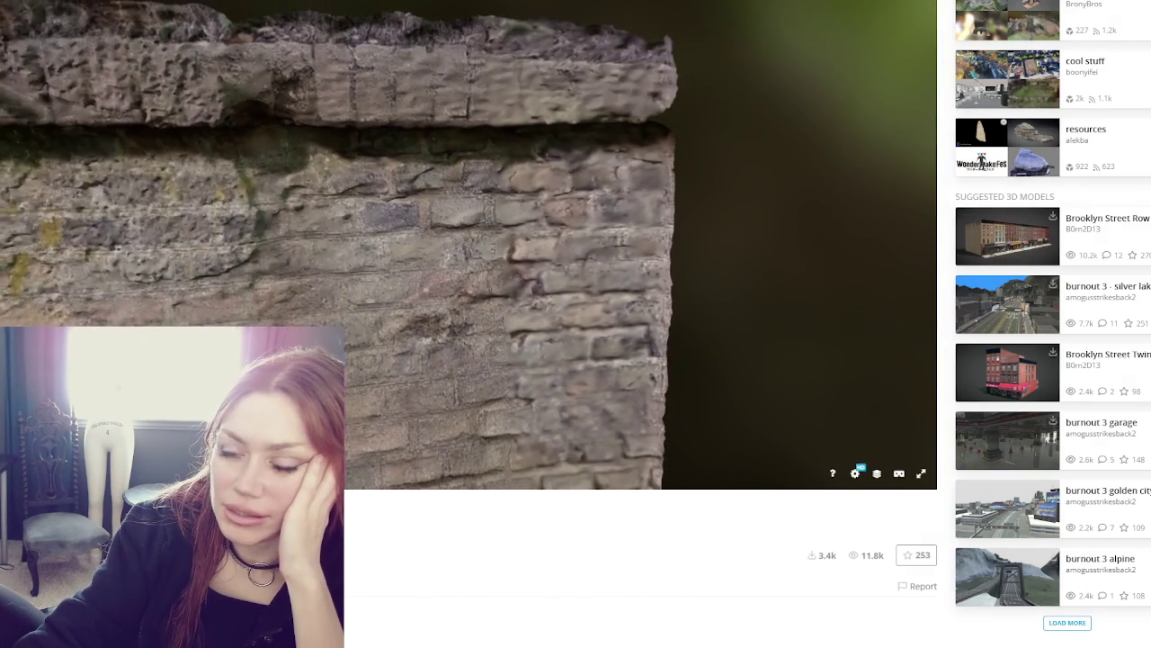
mouse_move(433, 251)
mouse_down()
mouse_move(440, 167)
mouse_move(210, 273)
mouse_move(321, 262)
mouse_up()
drag(241, 312, 551, 280)
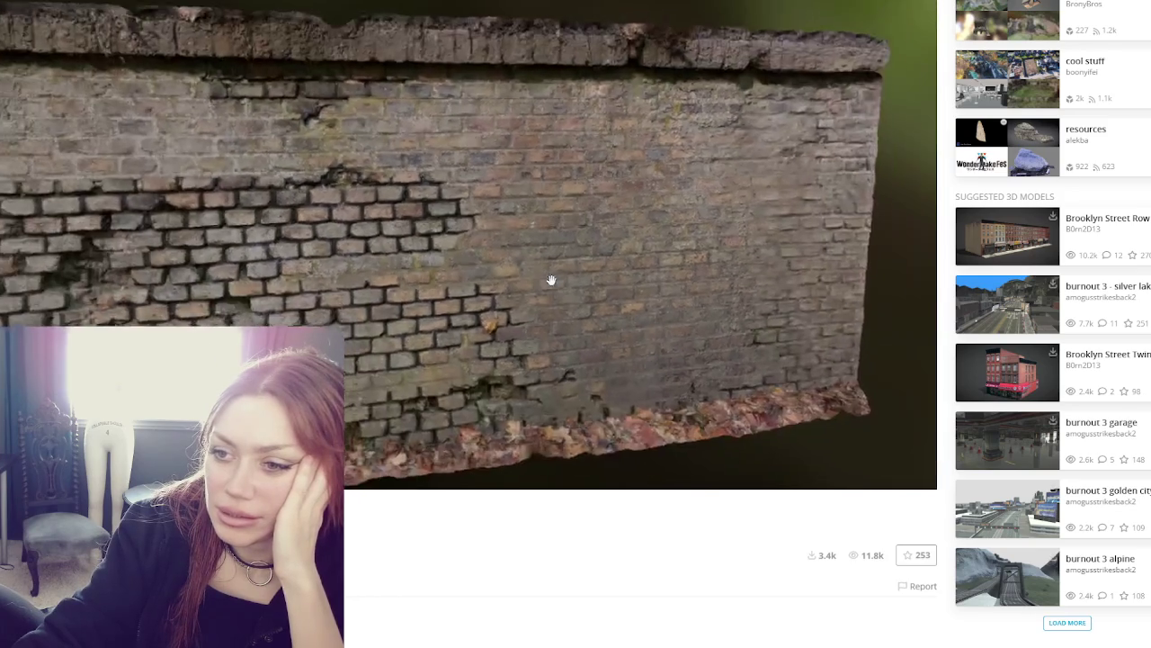
mouse_move(377, 287)
mouse_down()
mouse_move(637, 279)
mouse_move(368, 252)
mouse_move(426, 258)
mouse_move(380, 259)
mouse_move(453, 282)
mouse_move(463, 239)
mouse_move(411, 247)
mouse_move(529, 252)
mouse_up()
Zoom in and turn the brick wall back to frontal for a closer look
scroll(381, 259, up, 2)
scroll(549, 238, down, 5)
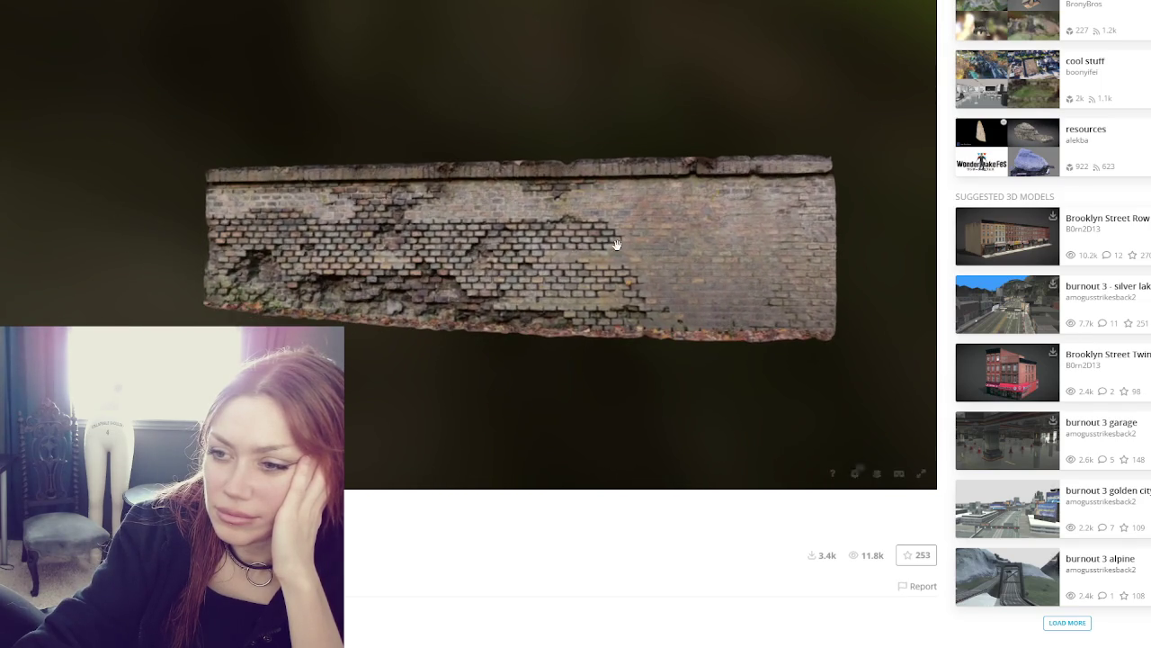
mouse_move(557, 255)
mouse_down()
mouse_move(342, 260)
mouse_move(545, 257)
mouse_move(521, 253)
mouse_up()
scroll(489, 260, up, 3)
scroll(492, 260, up, 2)
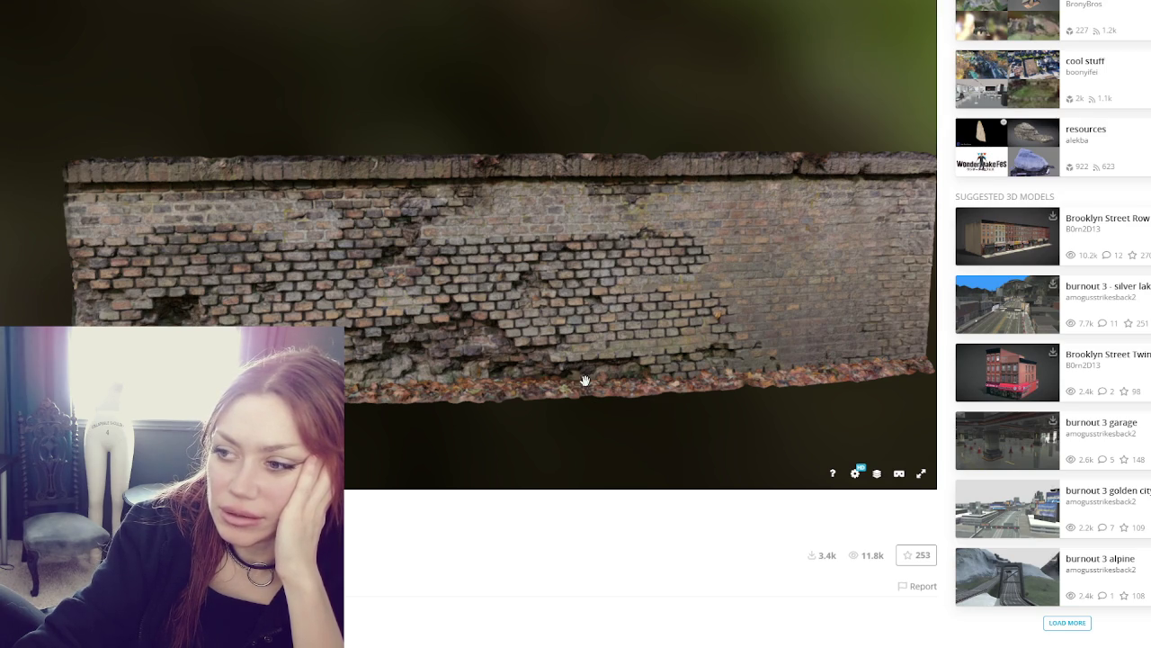
mouse_move(843, 339)
mouse_down()
mouse_move(771, 329)
mouse_move(769, 288)
mouse_move(739, 283)
mouse_move(548, 288)
mouse_move(740, 279)
mouse_move(493, 249)
mouse_up()
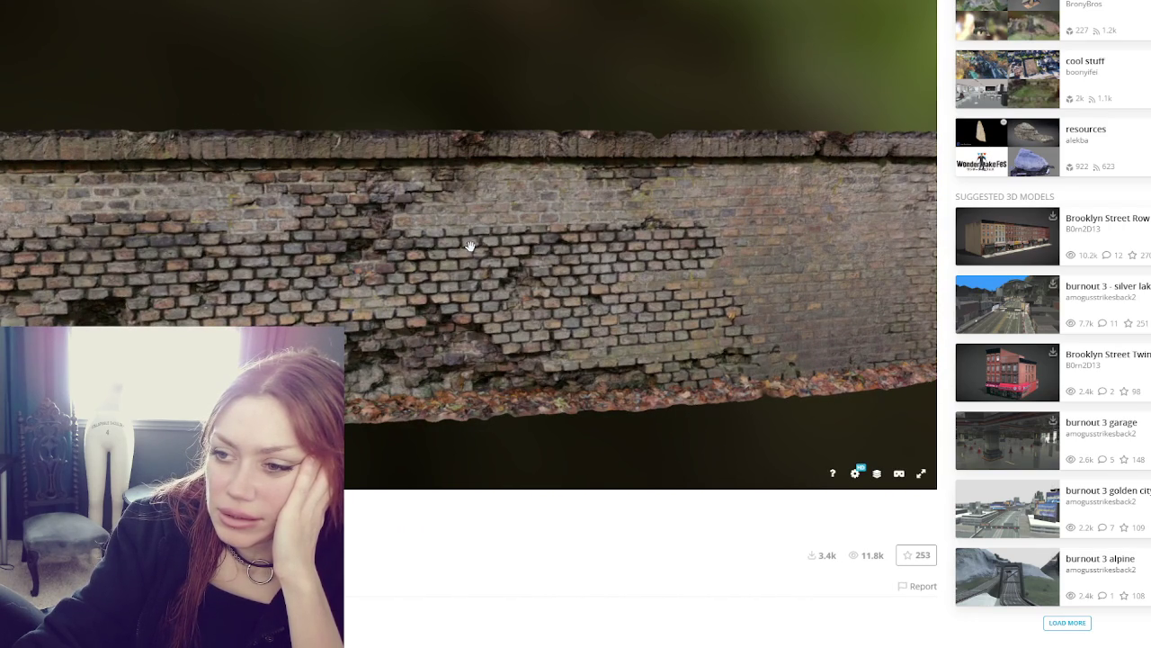
scroll(468, 245, down, 3)
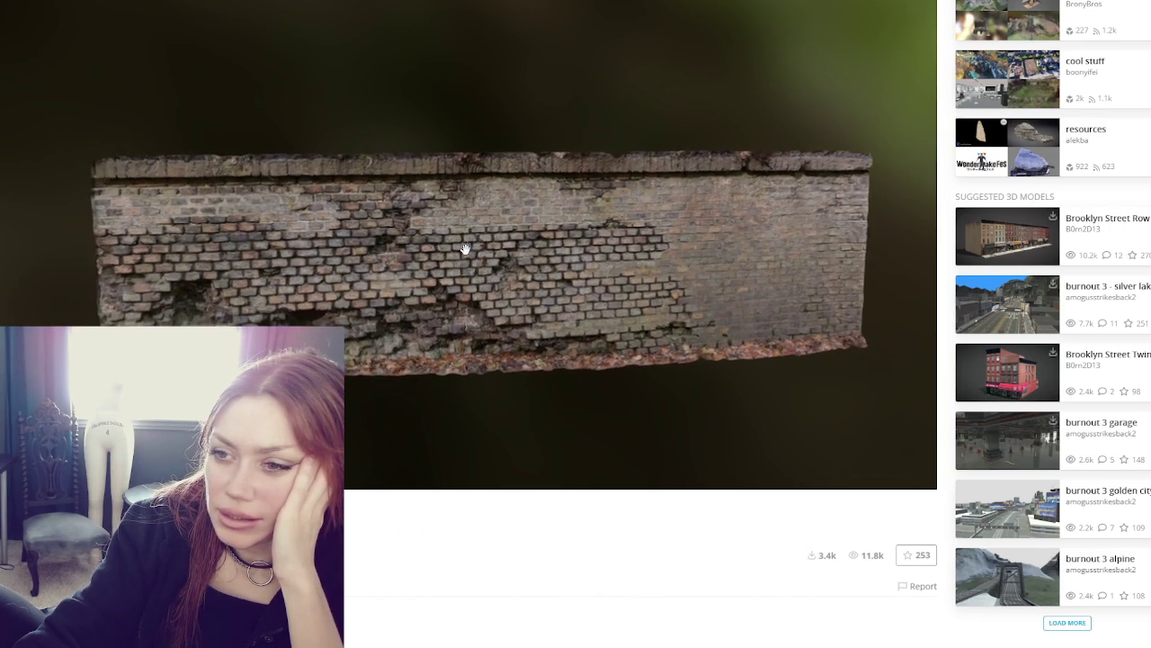
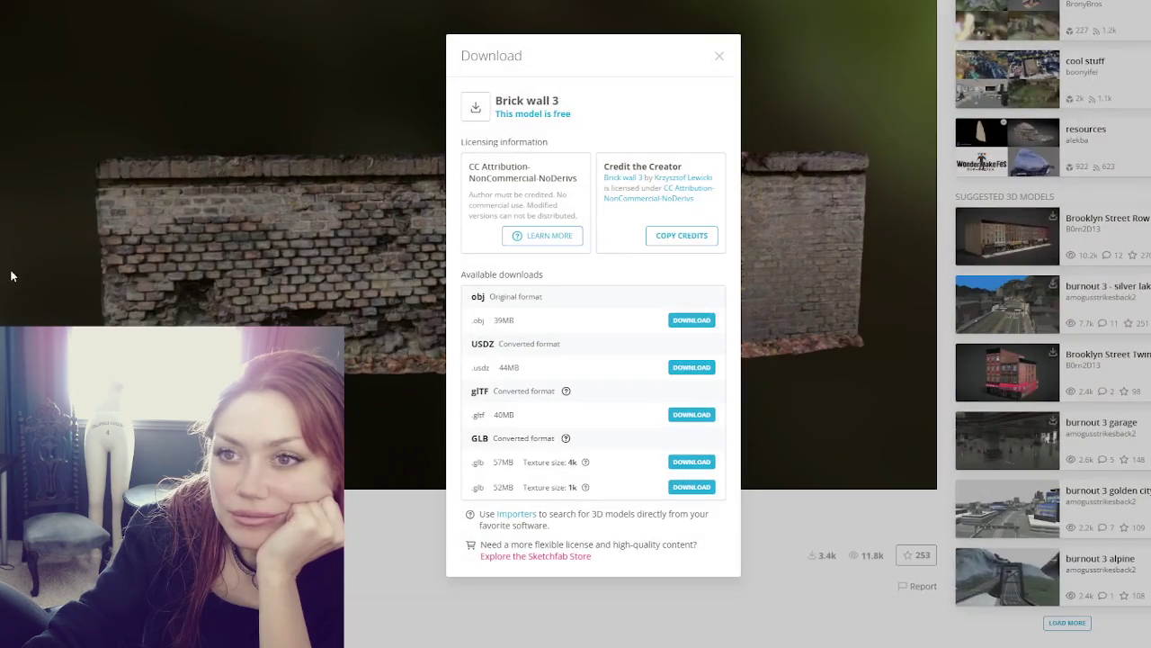
Close the brick wall download dialog to get back to Sketchfab's wall model results
click(11, 276)
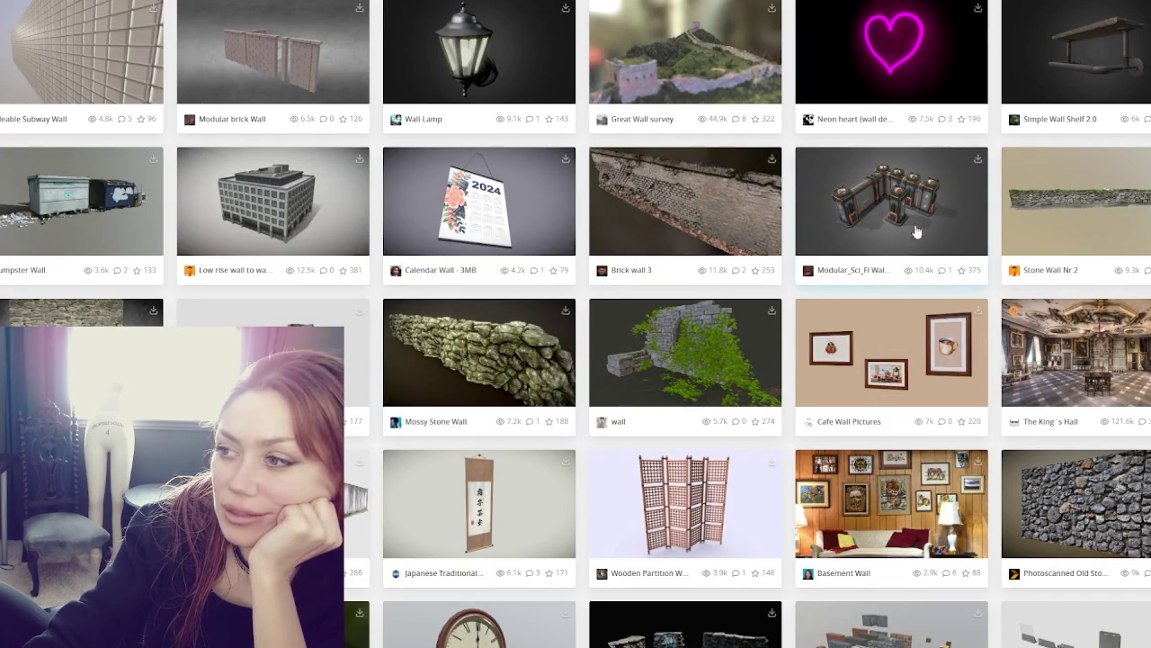
click(1090, 188)
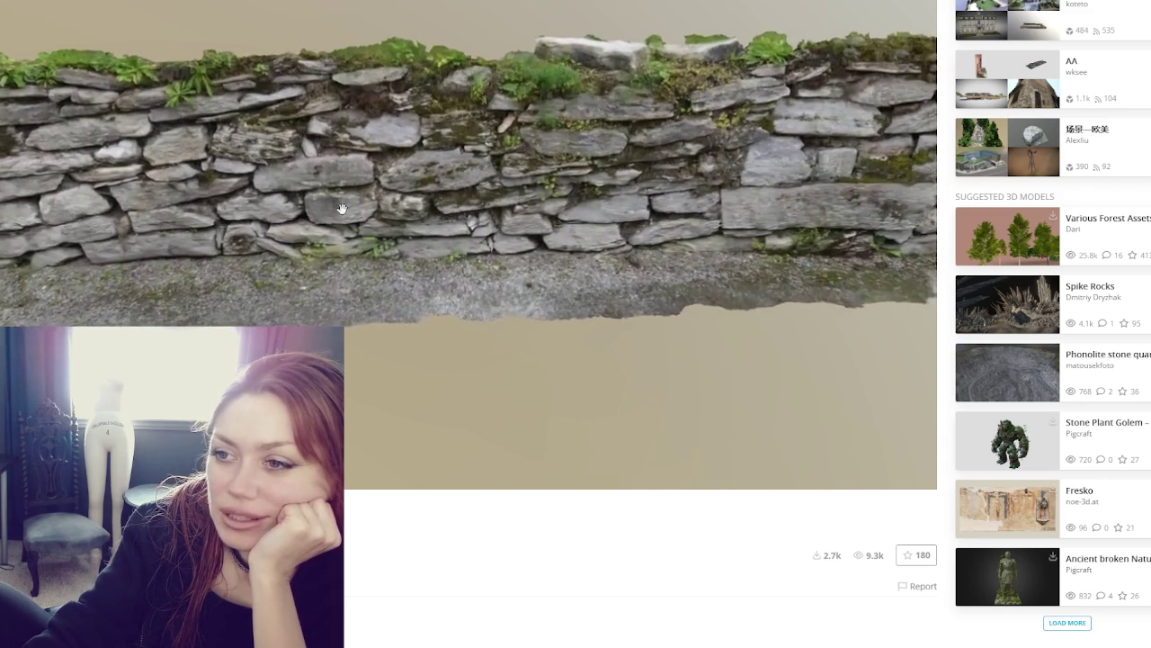
scroll(342, 204, up, 3)
scroll(360, 193, up, 3)
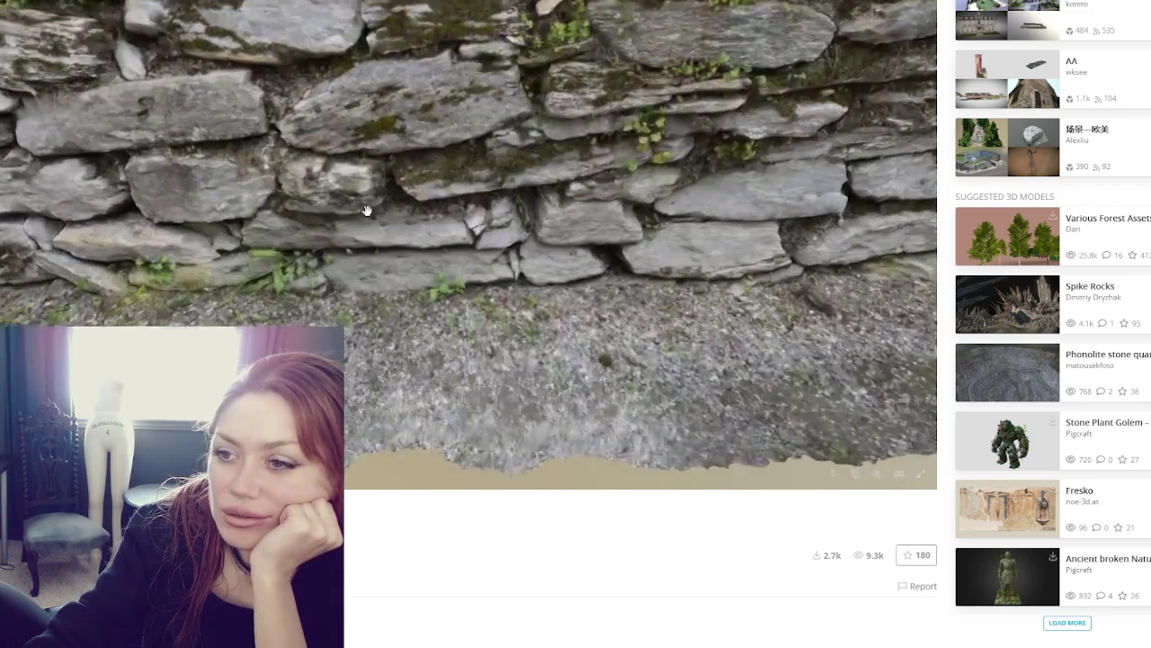
drag(375, 165, 366, 298)
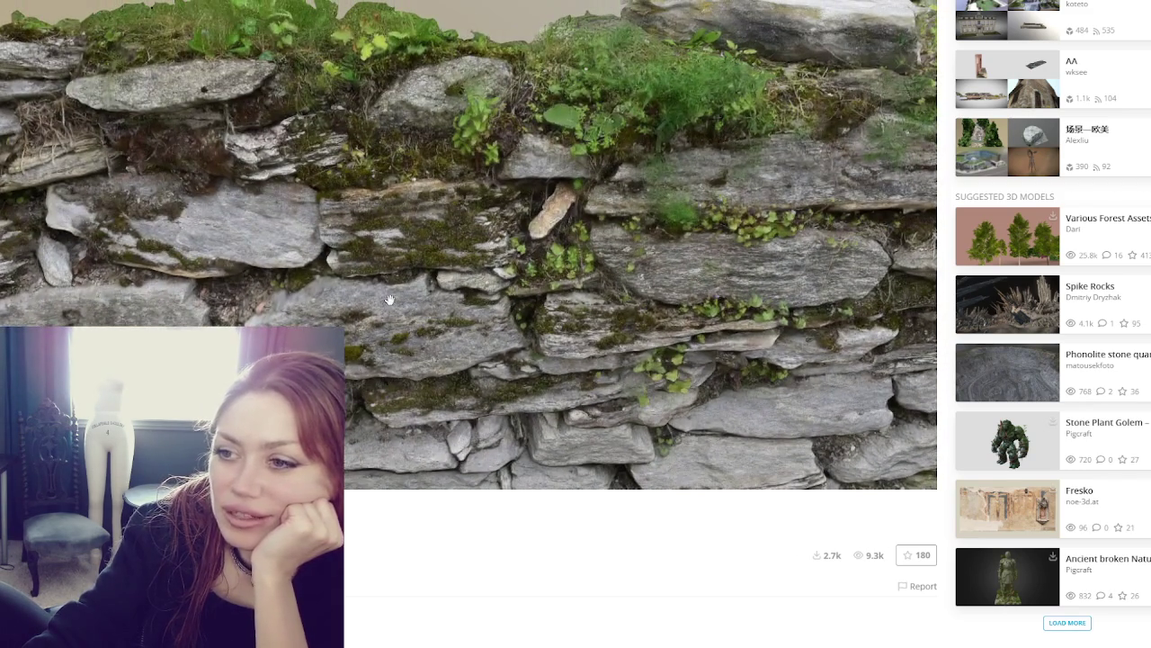
scroll(390, 300, down, 5)
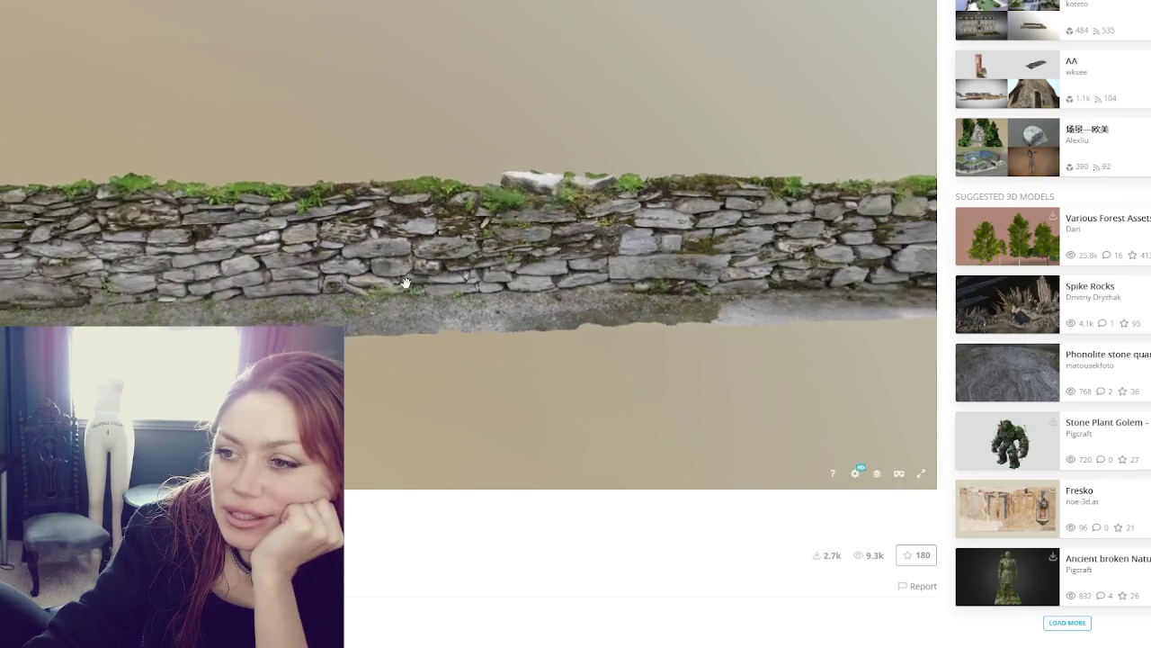
scroll(405, 282, down, 2)
mouse_move(406, 282)
mouse_down()
mouse_move(404, 257)
mouse_move(477, 274)
mouse_move(429, 303)
mouse_move(612, 288)
mouse_move(501, 276)
mouse_move(541, 288)
mouse_move(476, 282)
mouse_move(633, 292)
mouse_move(622, 282)
mouse_up()
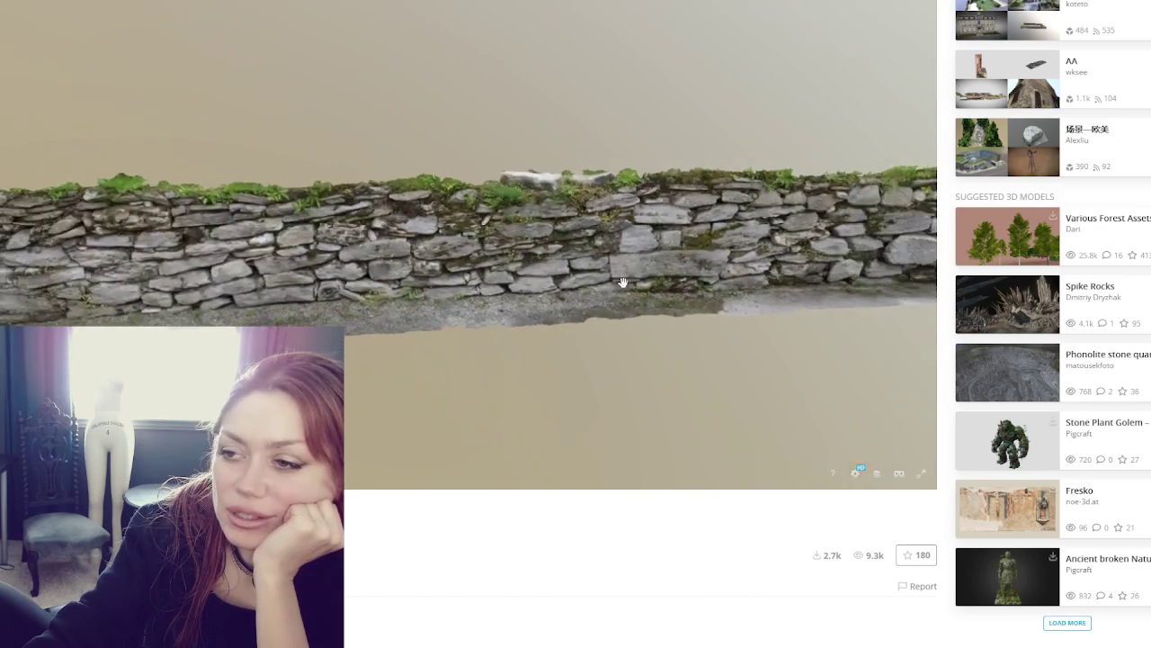
mouse_move(290, 244)
mouse_down()
mouse_move(448, 268)
mouse_move(402, 213)
mouse_move(264, 224)
mouse_move(586, 320)
mouse_move(620, 301)
mouse_move(761, 290)
mouse_move(694, 337)
mouse_up()
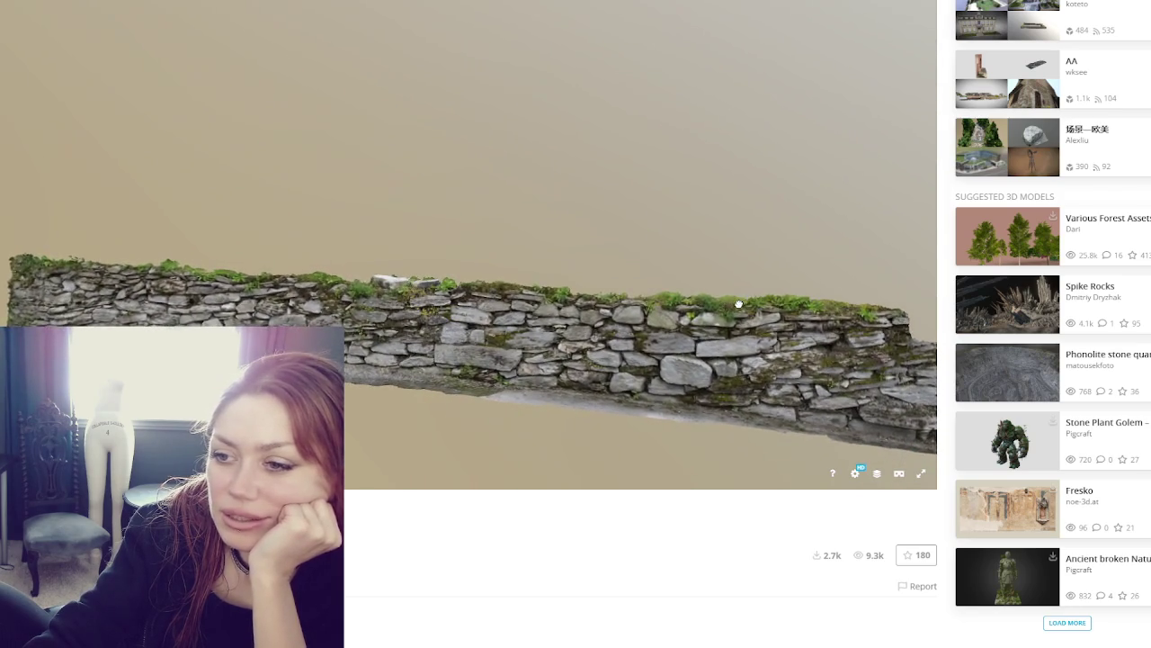
mouse_move(746, 309)
mouse_down()
mouse_move(771, 329)
mouse_move(719, 296)
mouse_move(689, 303)
mouse_move(693, 315)
mouse_up()
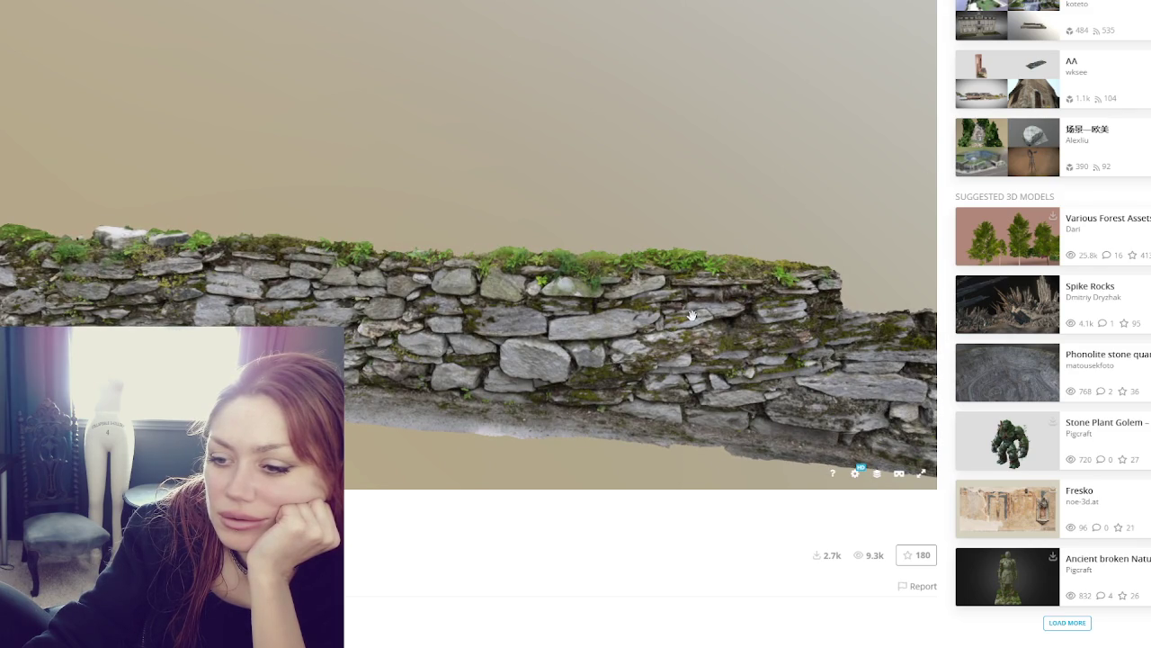
mouse_move(692, 315)
mouse_down()
mouse_move(637, 309)
mouse_move(759, 305)
mouse_up()
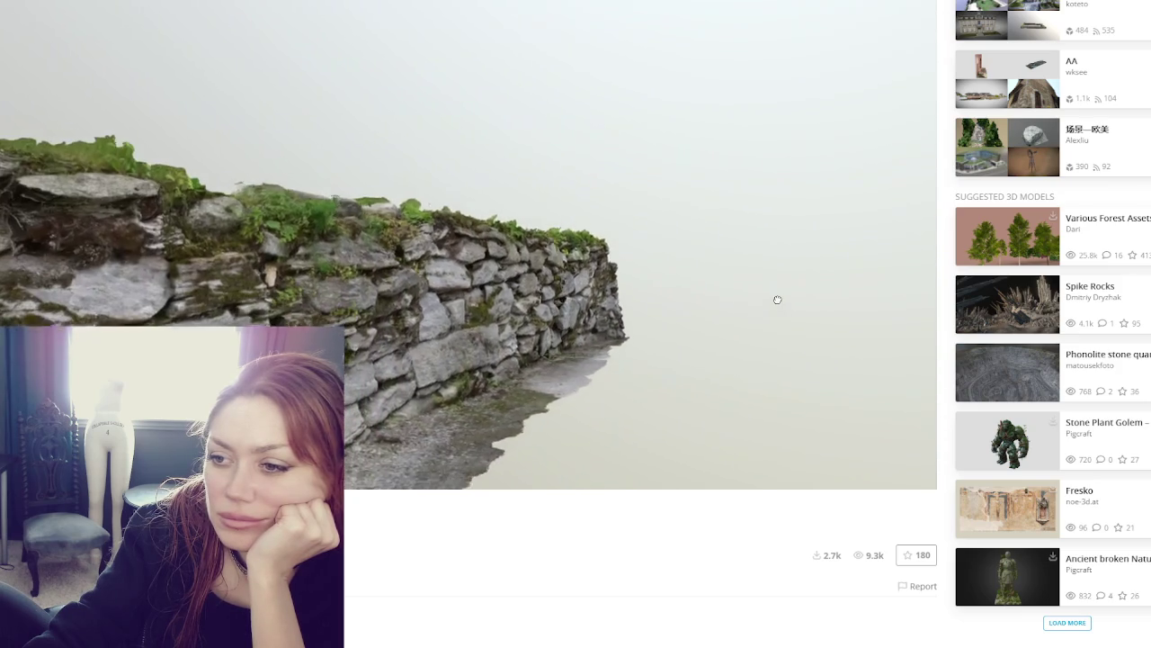
mouse_move(365, 302)
mouse_down()
mouse_move(488, 303)
mouse_move(499, 293)
mouse_up()
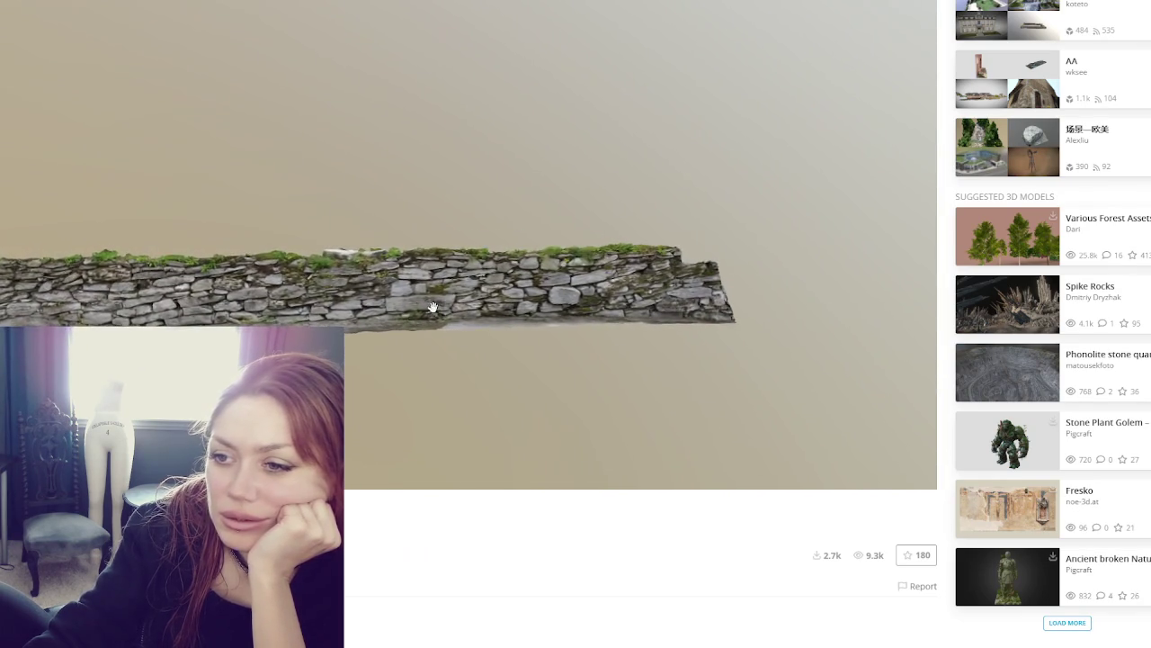
drag(432, 309, 560, 314)
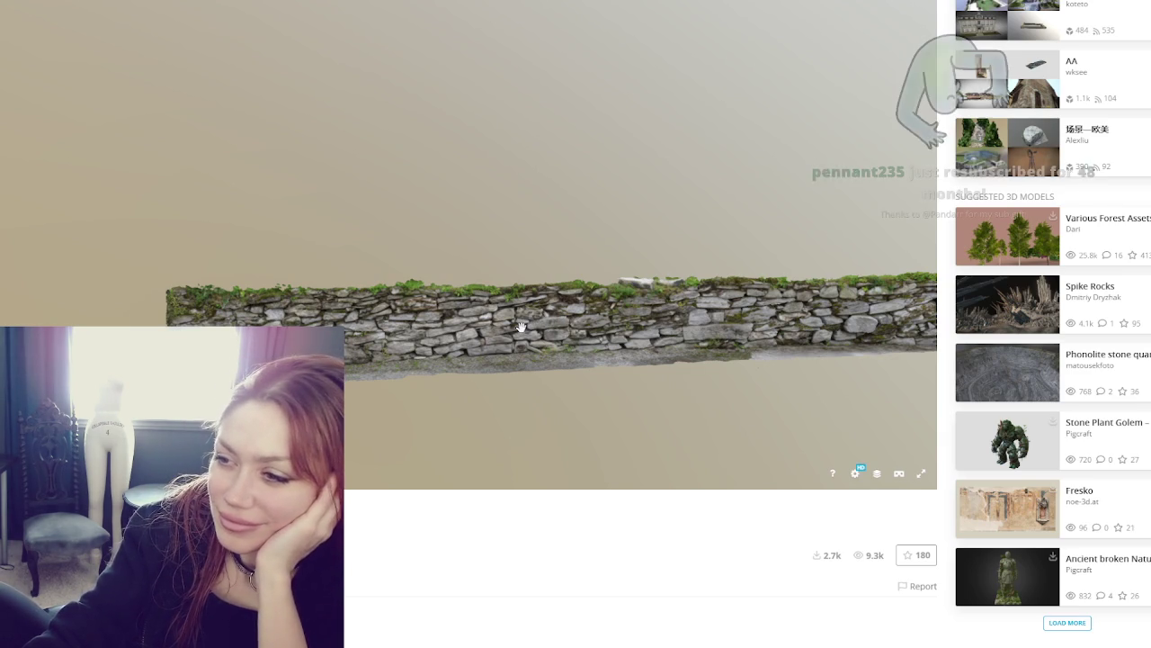
mouse_move(521, 325)
mouse_down()
mouse_move(455, 306)
mouse_move(445, 315)
mouse_move(456, 332)
mouse_move(463, 299)
mouse_up()
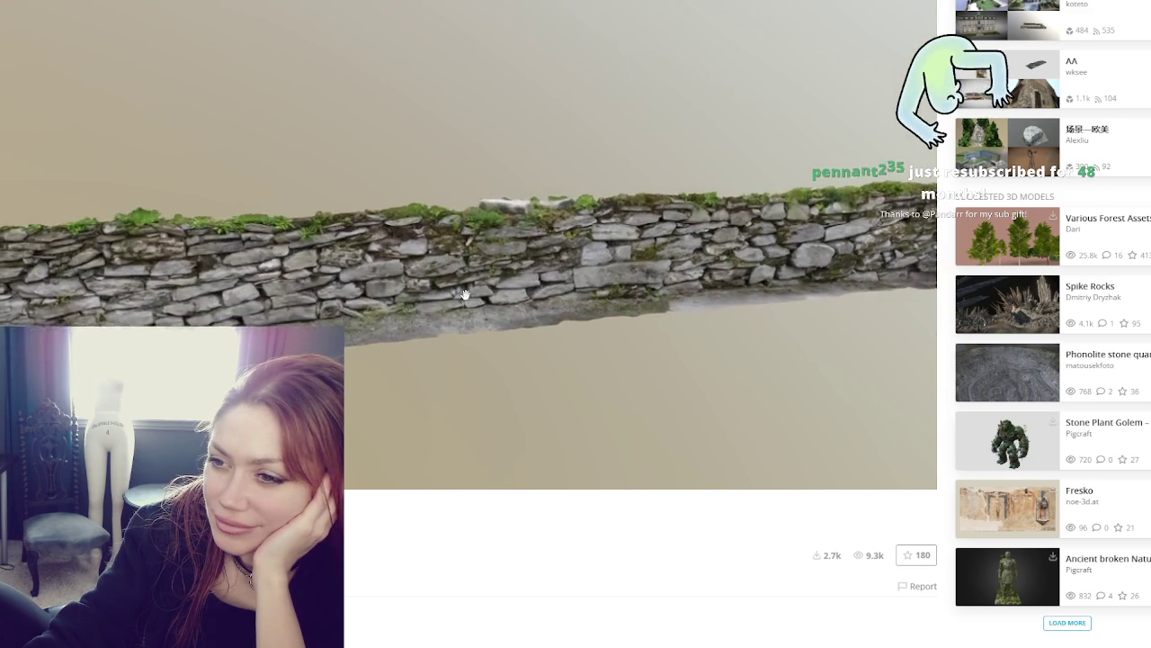
scroll(465, 296, up, 5)
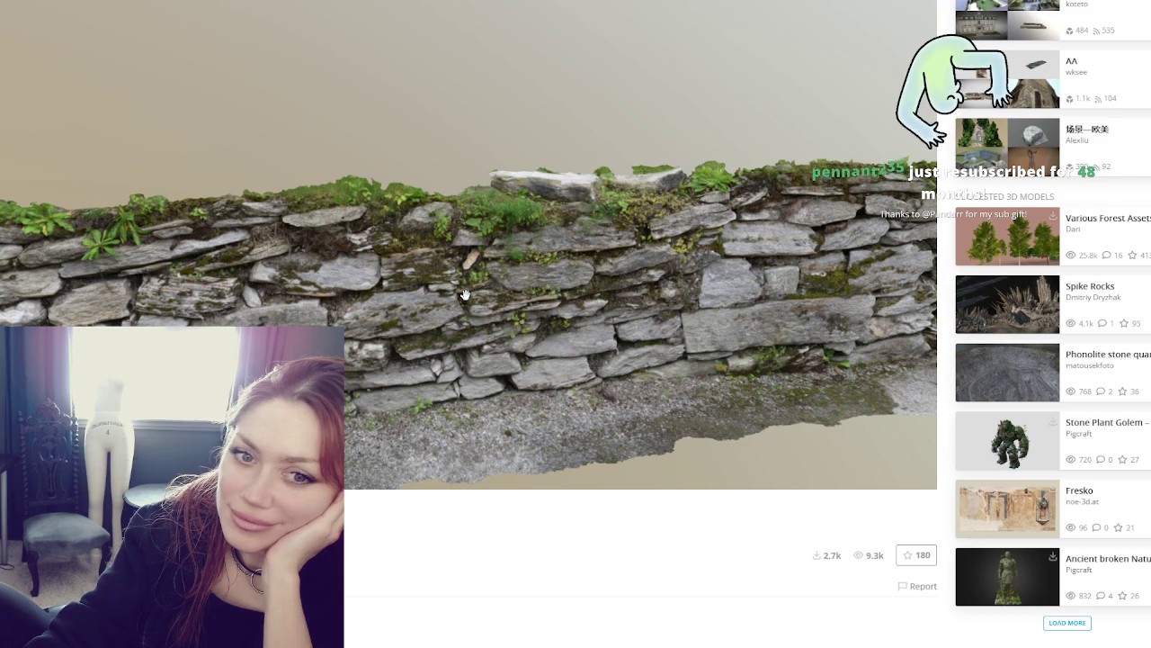
mouse_move(465, 295)
mouse_down()
mouse_move(470, 322)
mouse_move(663, 341)
mouse_up()
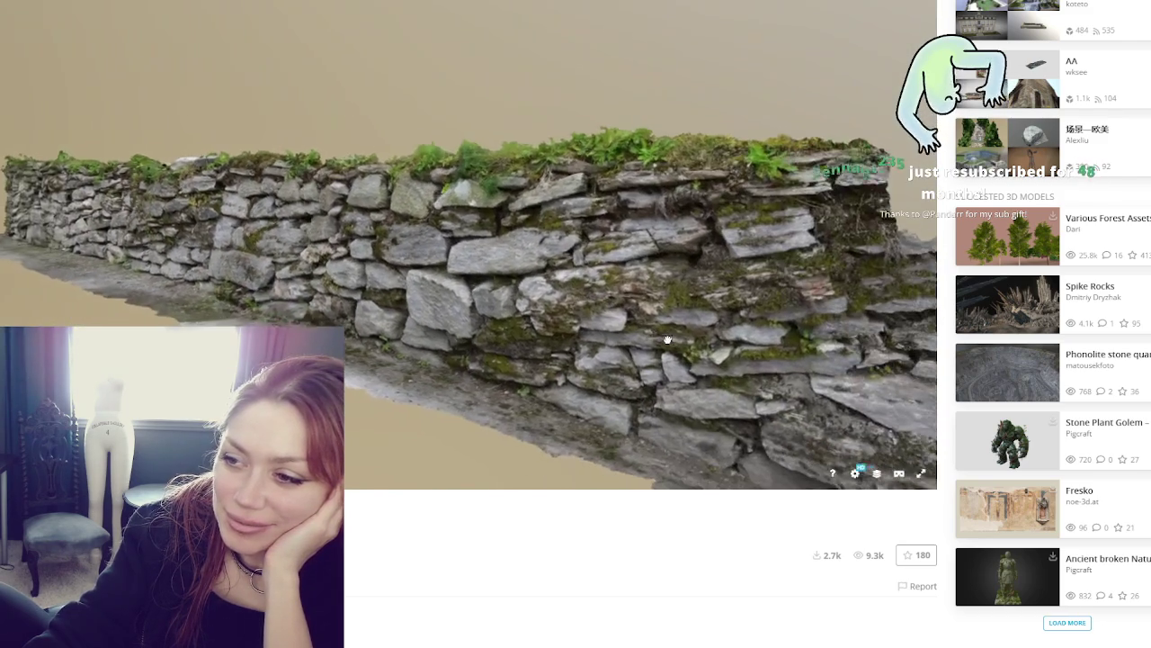
scroll(666, 339, up, 10)
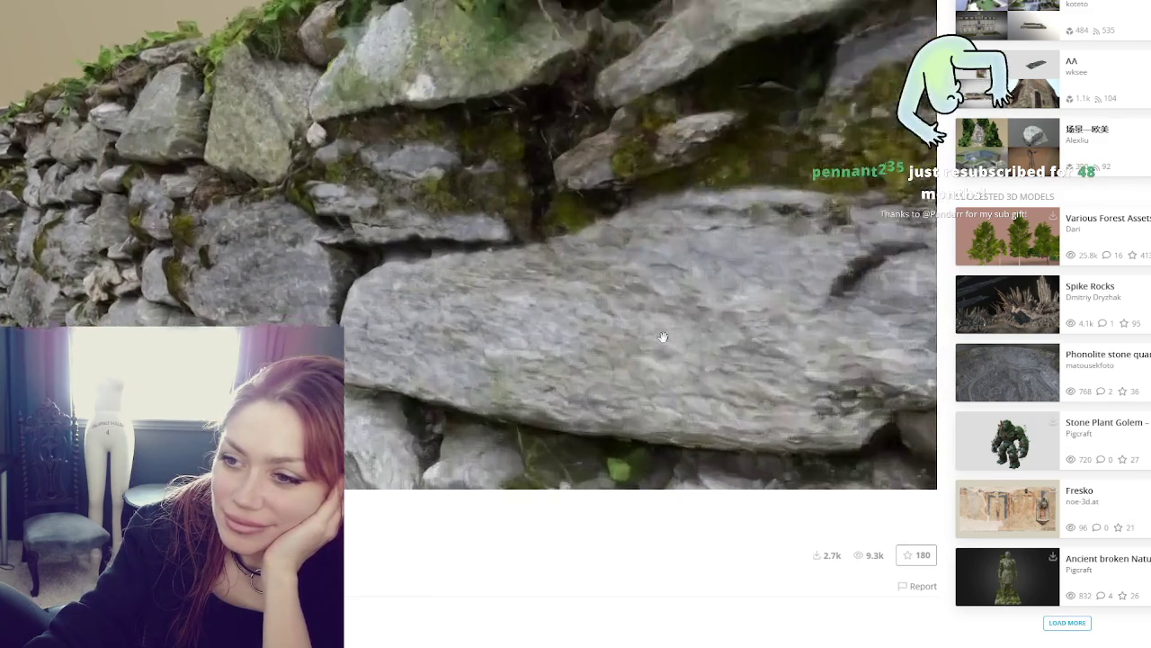
scroll(663, 337, up, 3)
scroll(663, 336, down, 5)
scroll(663, 336, down, 3)
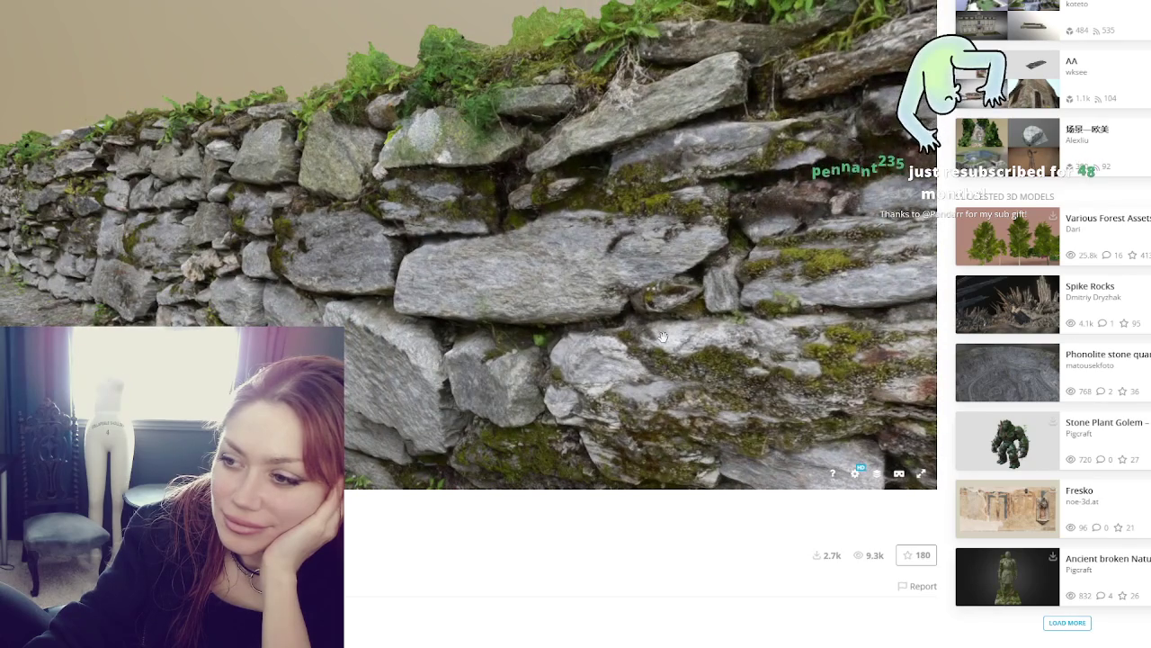
scroll(662, 337, down, 2)
scroll(661, 336, down, 3)
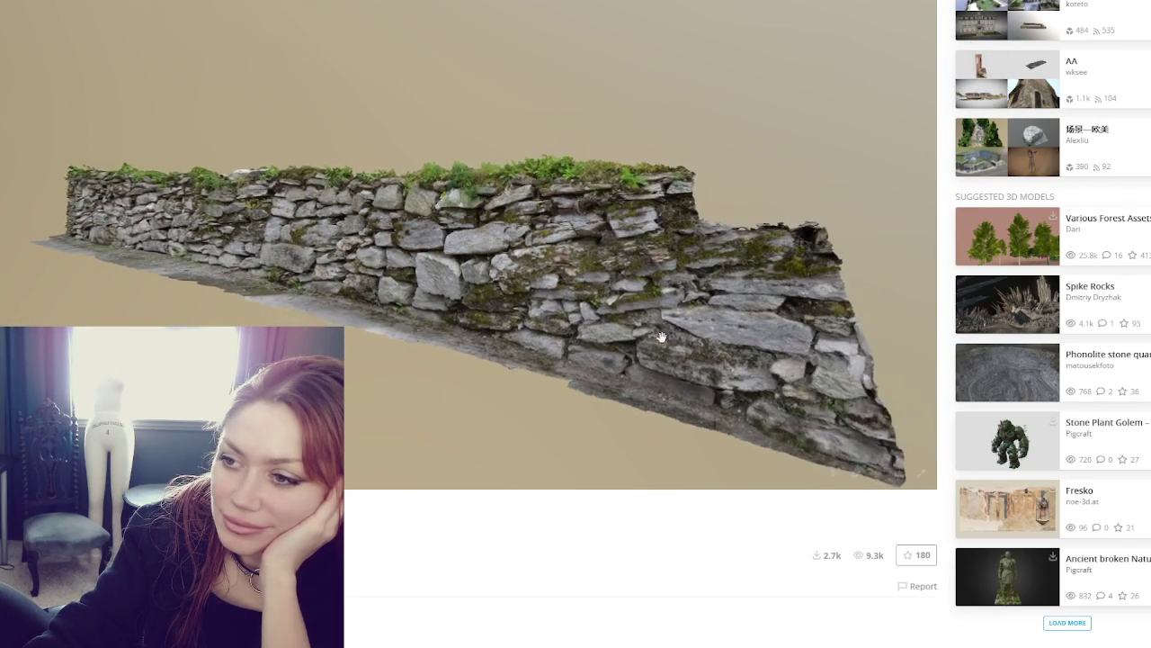
scroll(550, 334, down, 3)
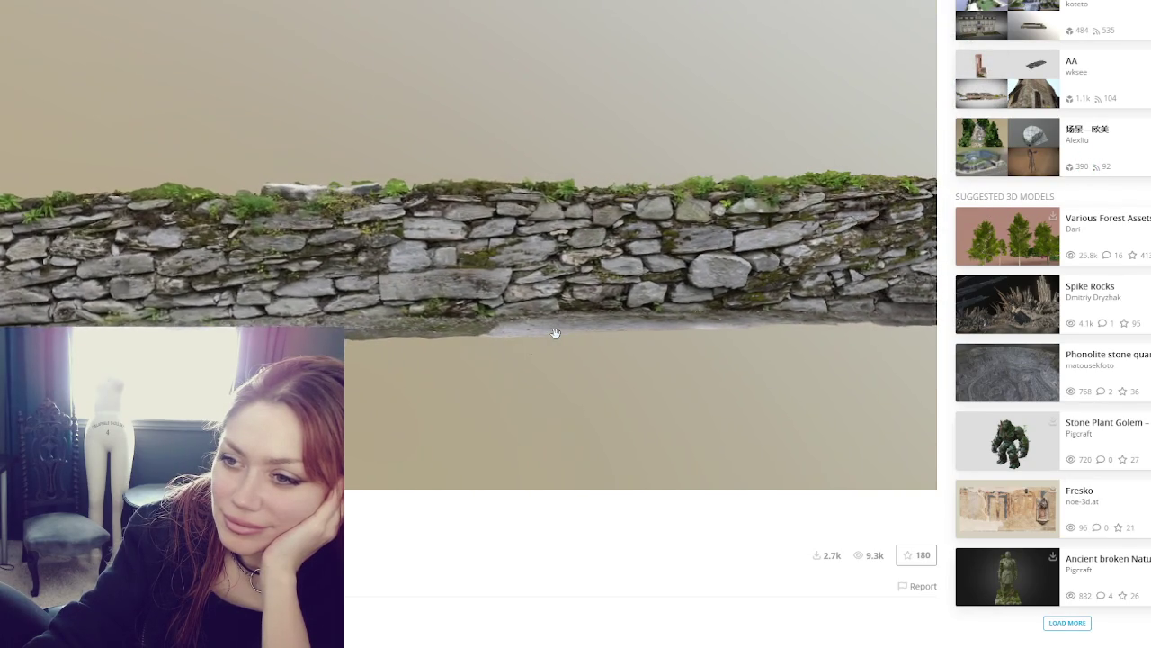
mouse_move(553, 329)
mouse_down()
mouse_move(424, 285)
mouse_move(427, 322)
mouse_up()
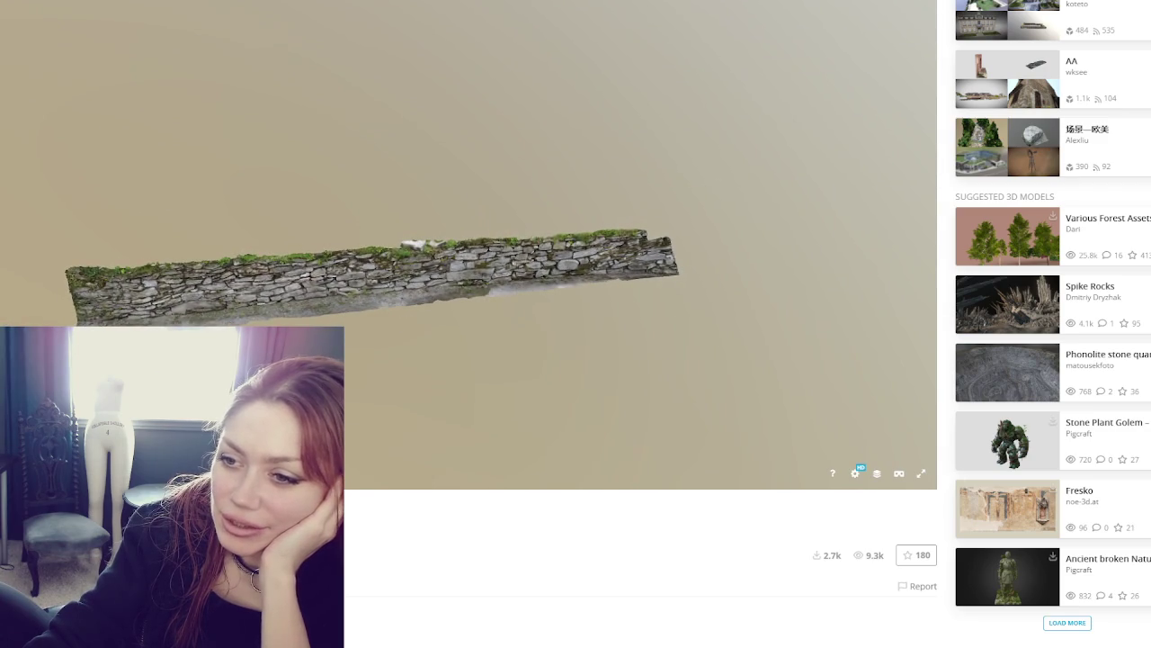
scroll(630, 331, up, 5)
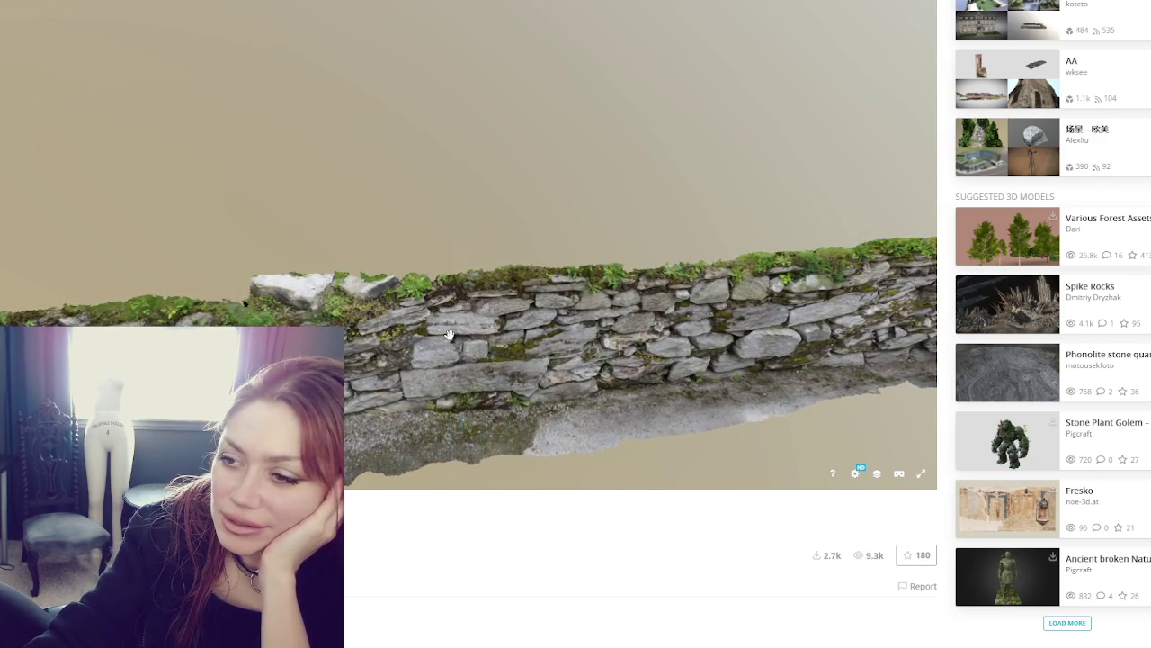
key(alt+Left)
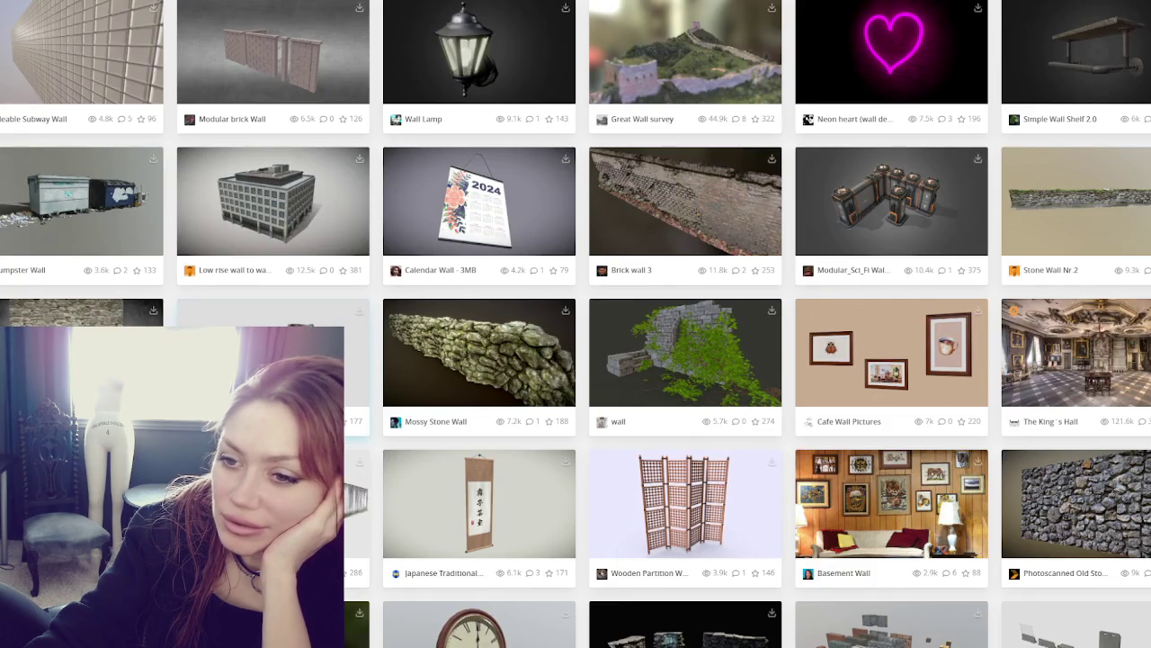
click(665, 215)
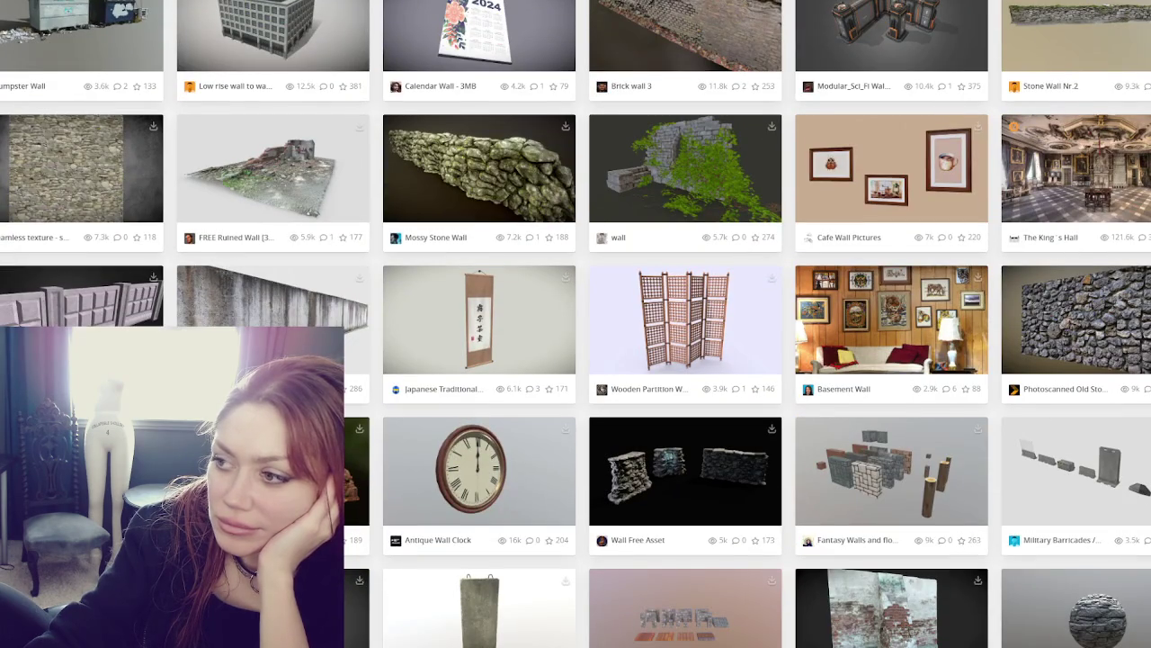
scroll(575, 324, down, 2)
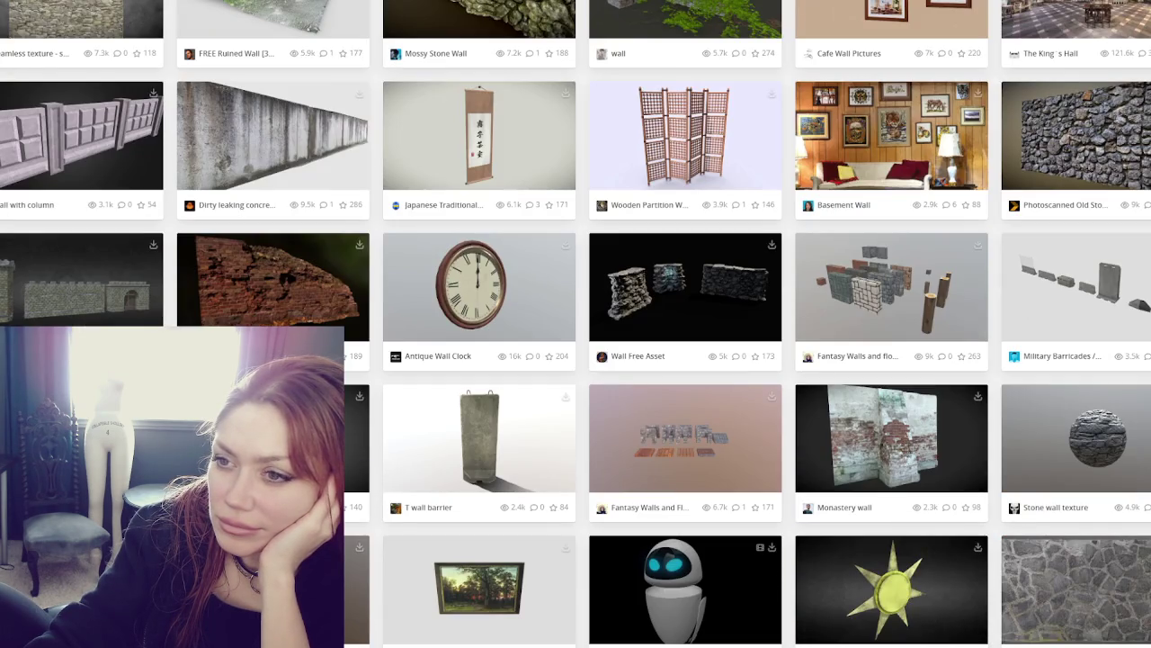
click(272, 99)
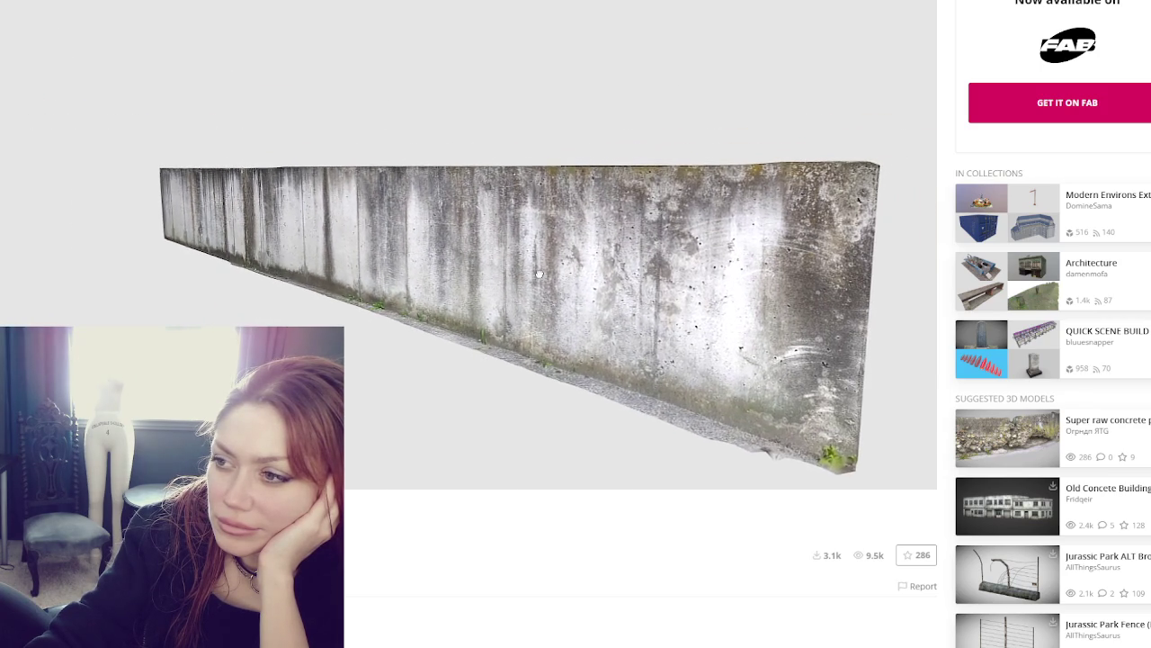
drag(553, 273, 638, 271)
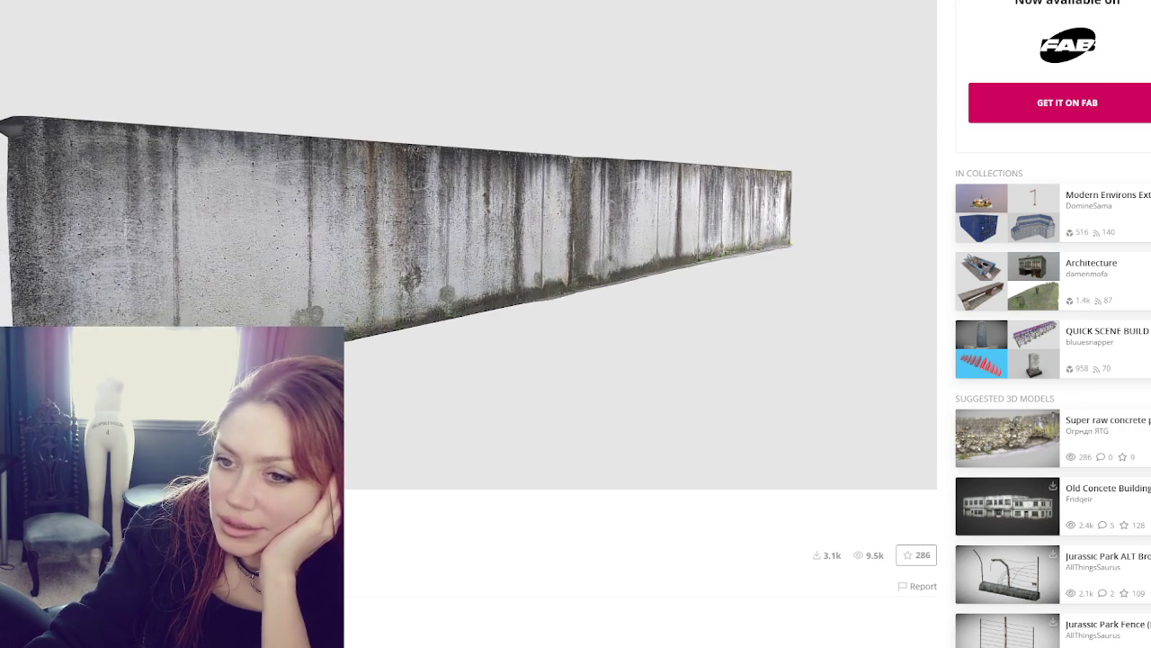
key(alt+Left)
scroll(548, 378, down, 2)
scroll(507, 366, down, 2)
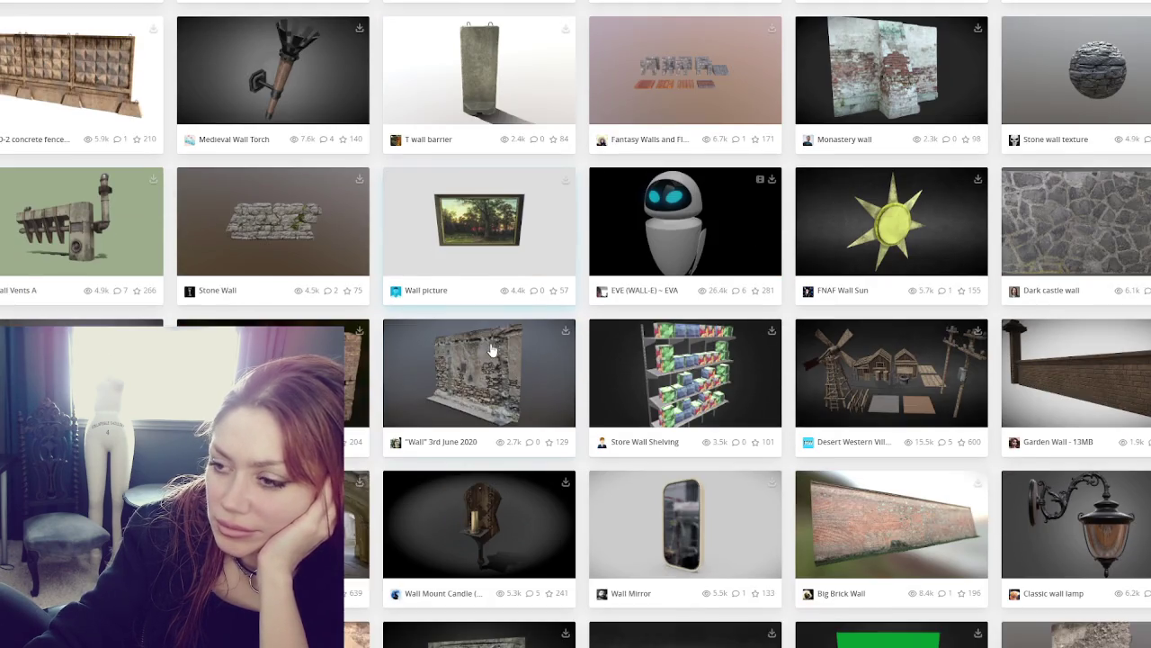
scroll(490, 346, up, 4)
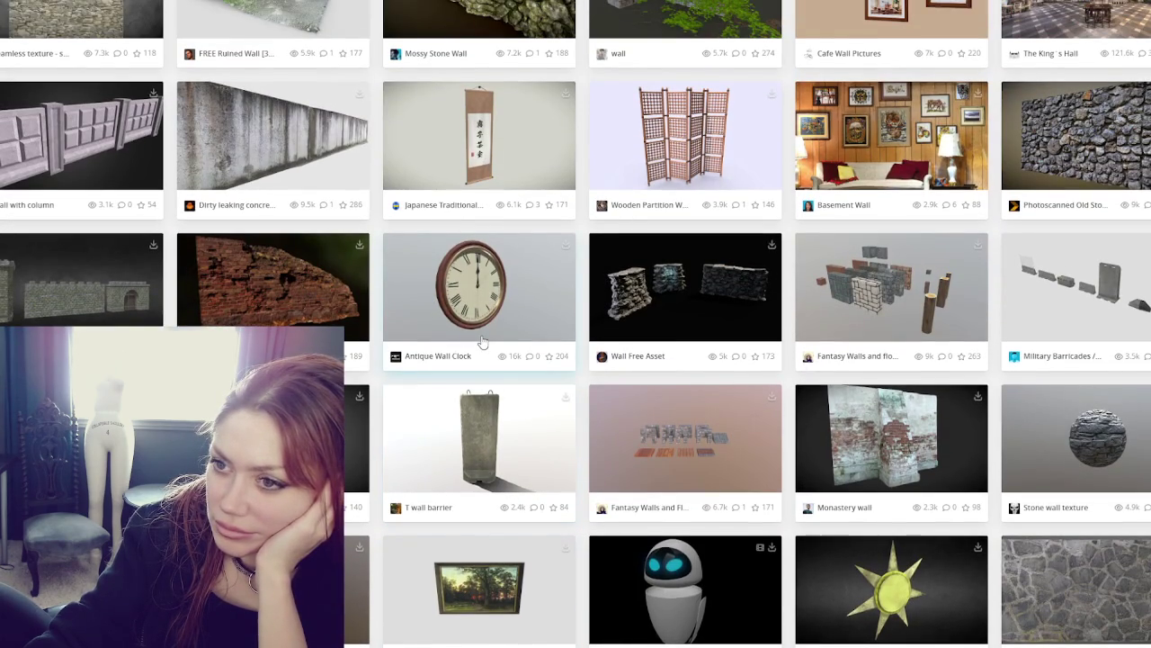
right_click(302, 160)
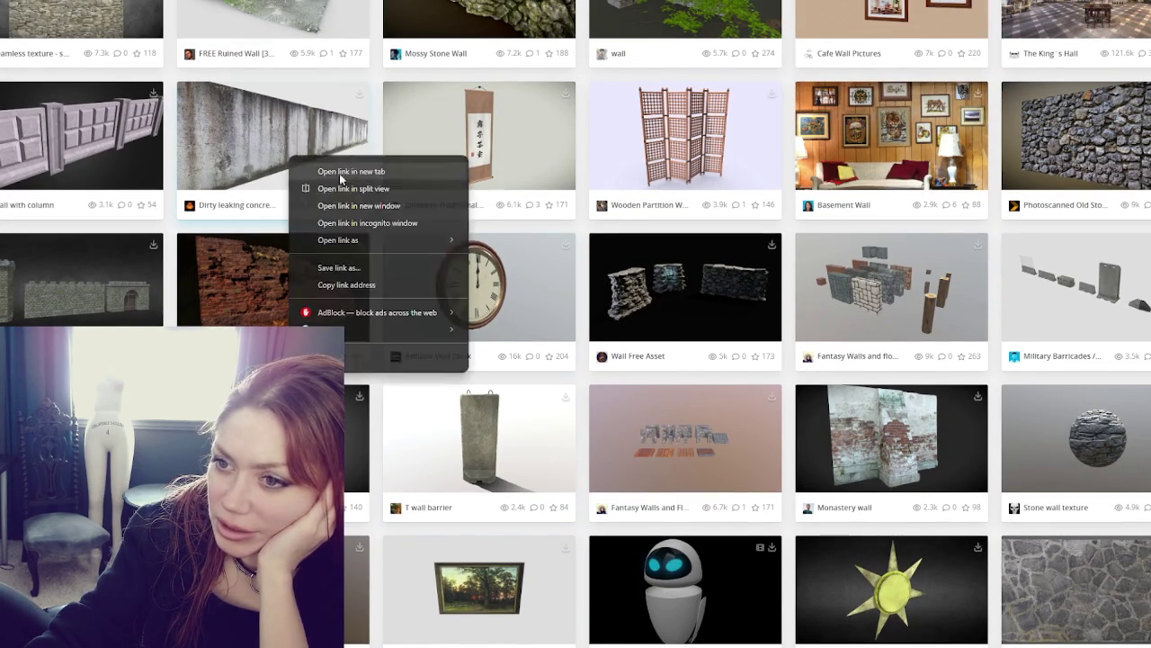
scroll(436, 289, down, 5)
scroll(435, 289, down, 1)
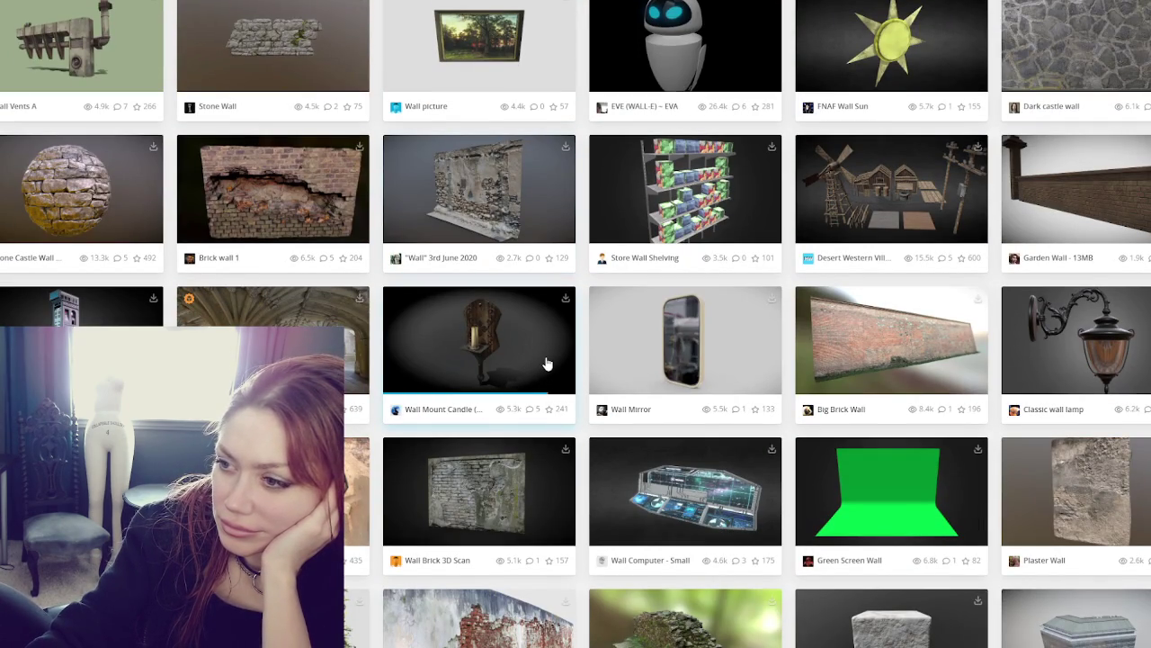
scroll(546, 363, down, 2)
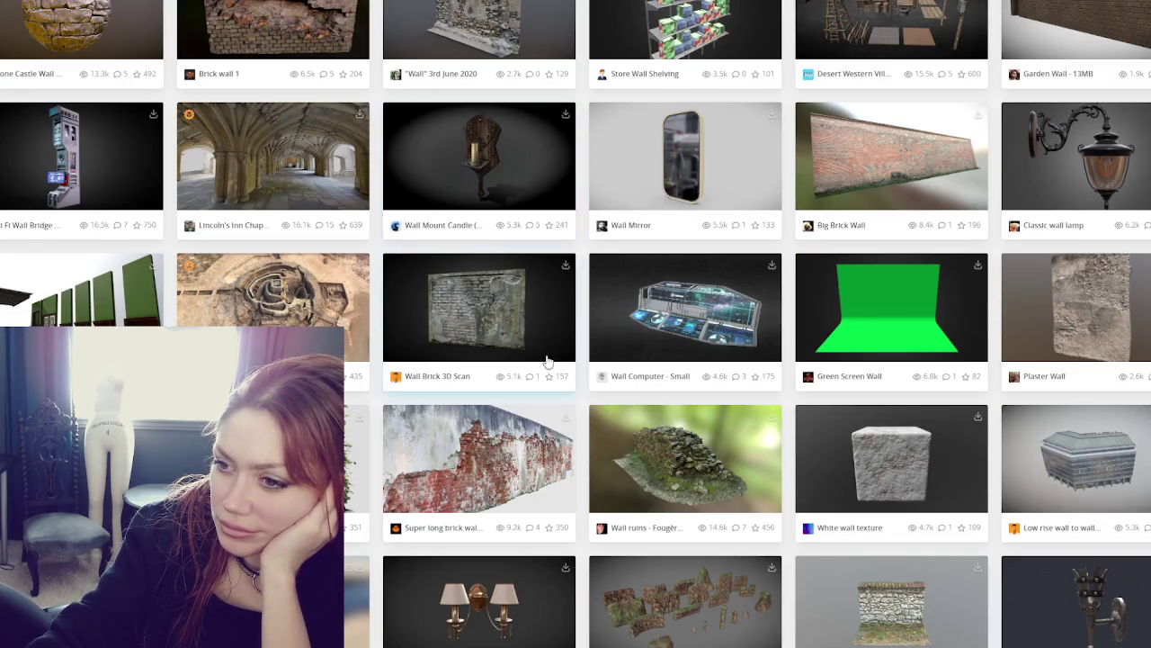
click(501, 324)
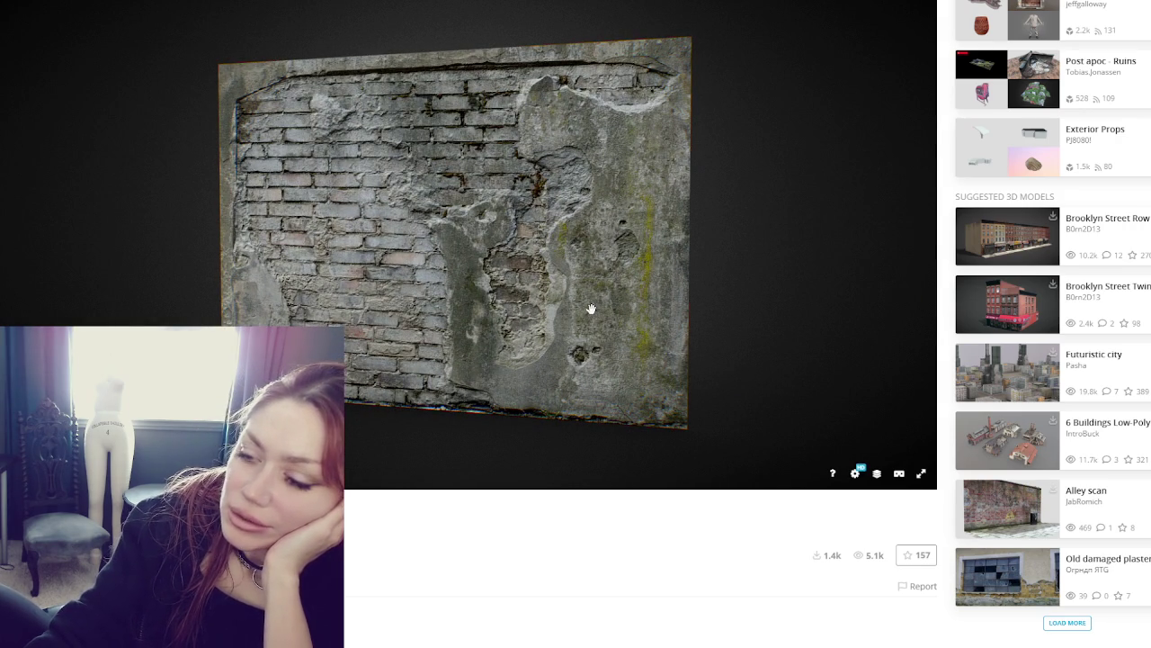
Orbit the brick wall model, then preview the Plaster Wall scan and return to the results
mouse_move(378, 281)
mouse_down()
mouse_move(462, 270)
mouse_move(388, 286)
mouse_move(391, 306)
mouse_move(398, 293)
mouse_move(540, 282)
mouse_up()
key(alt+Left)
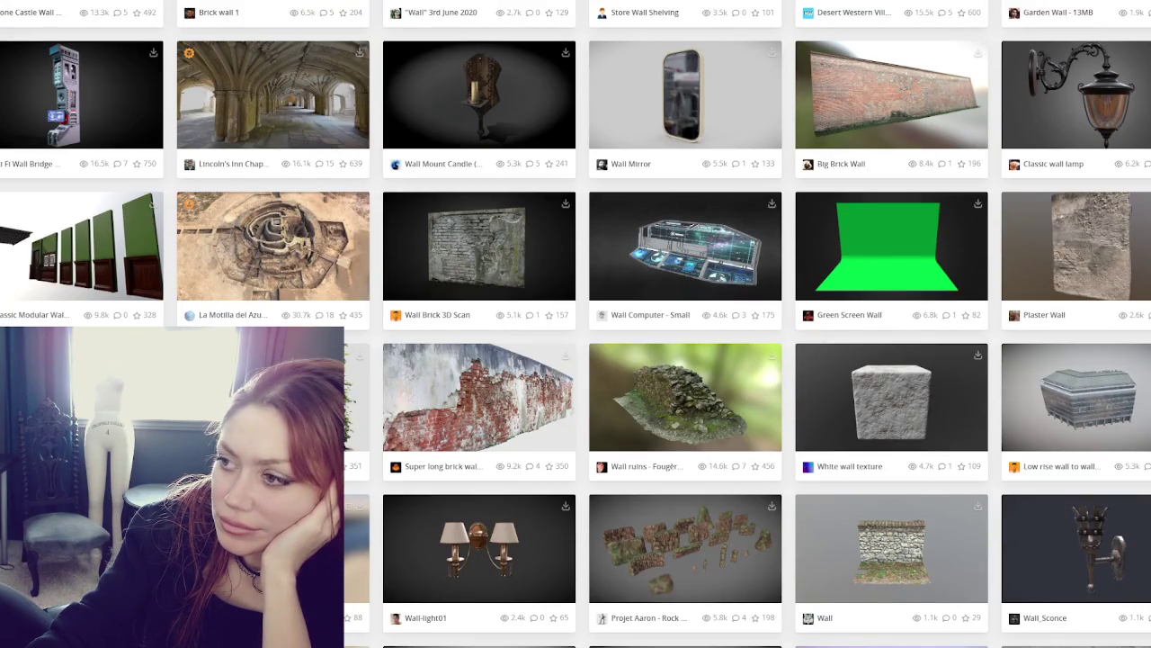
click(1072, 270)
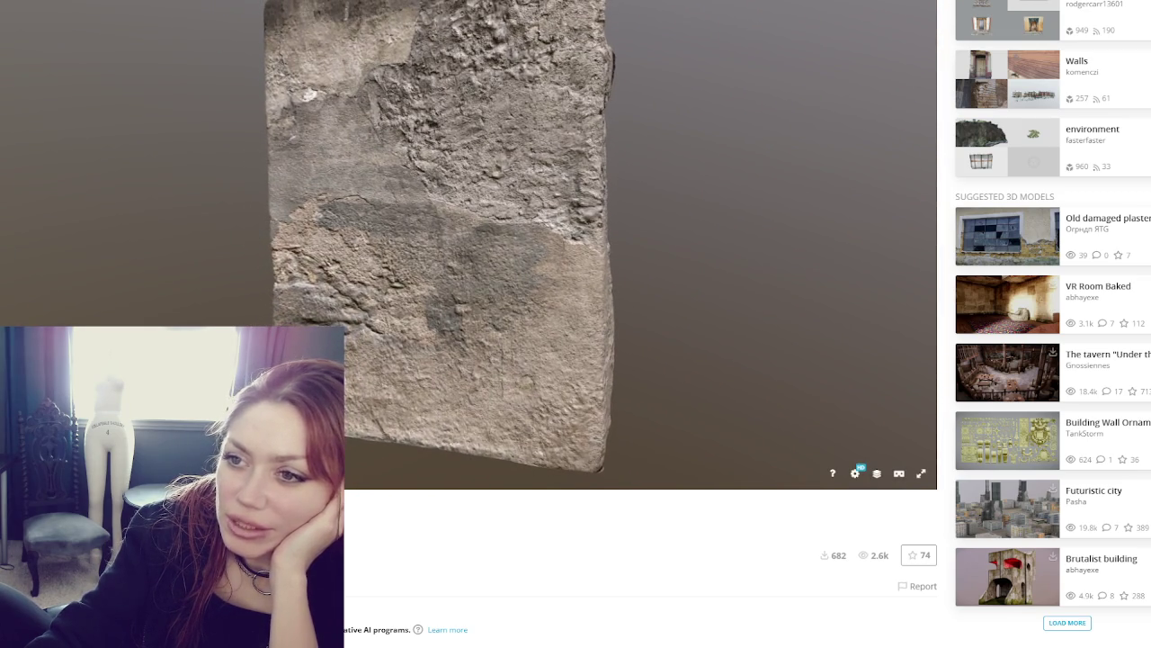
key(alt+Left)
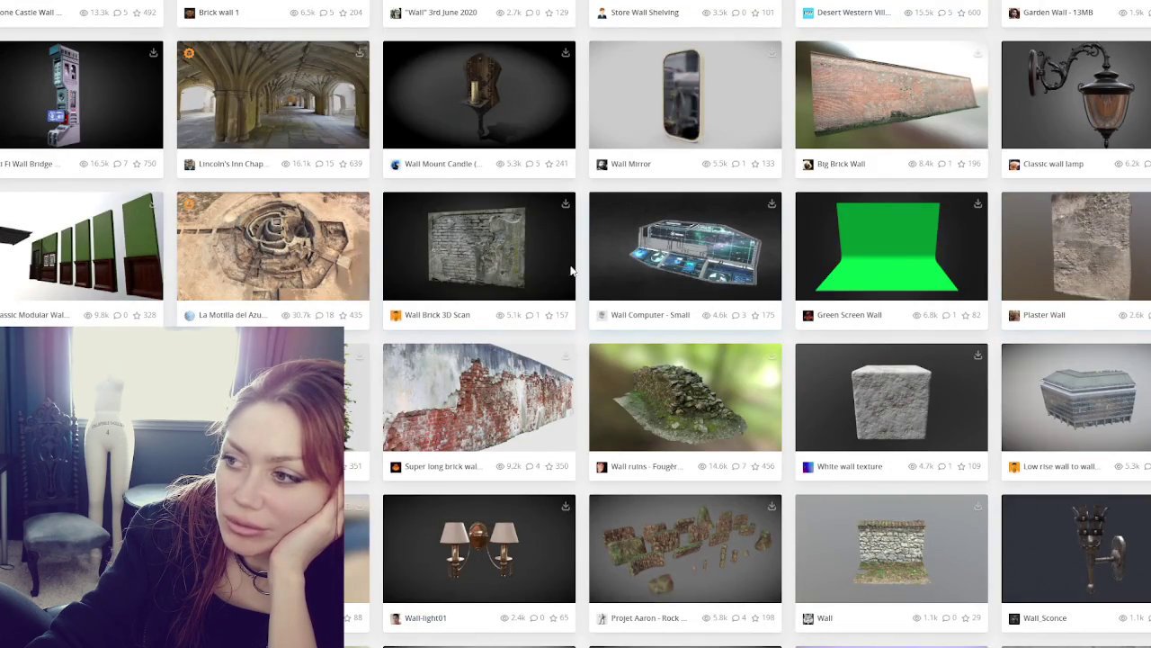
Scroll down the wall results and open the Graffiti Wall model page
scroll(567, 275, down, 2)
scroll(554, 282, down, 2)
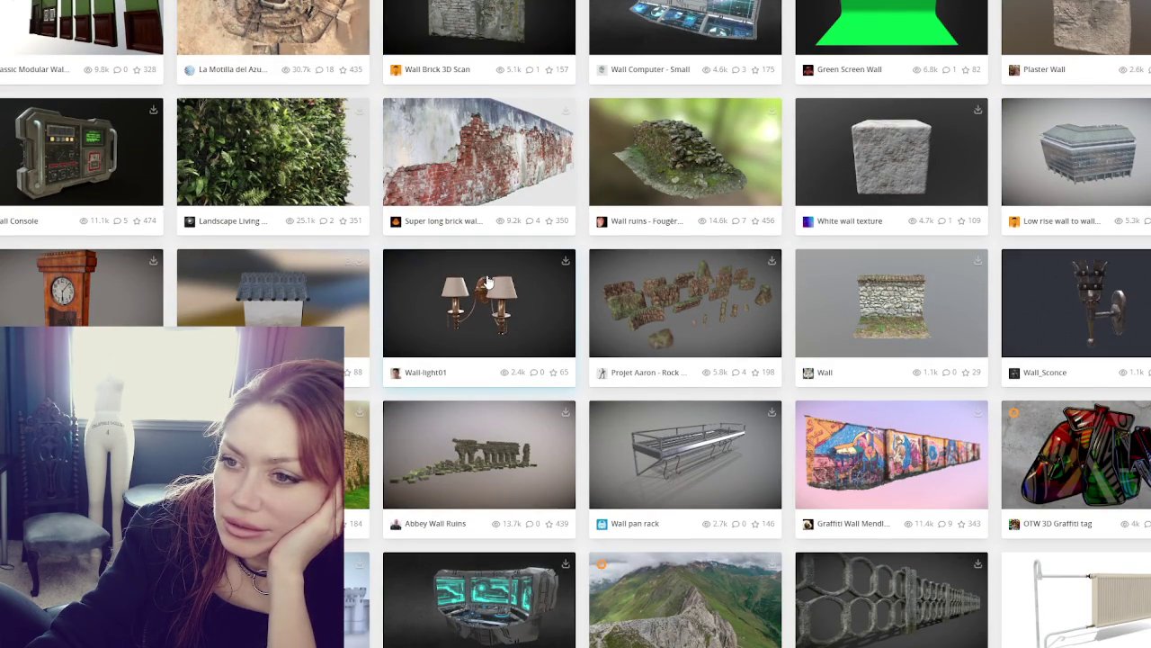
scroll(486, 282, down, 1)
scroll(485, 283, down, 2)
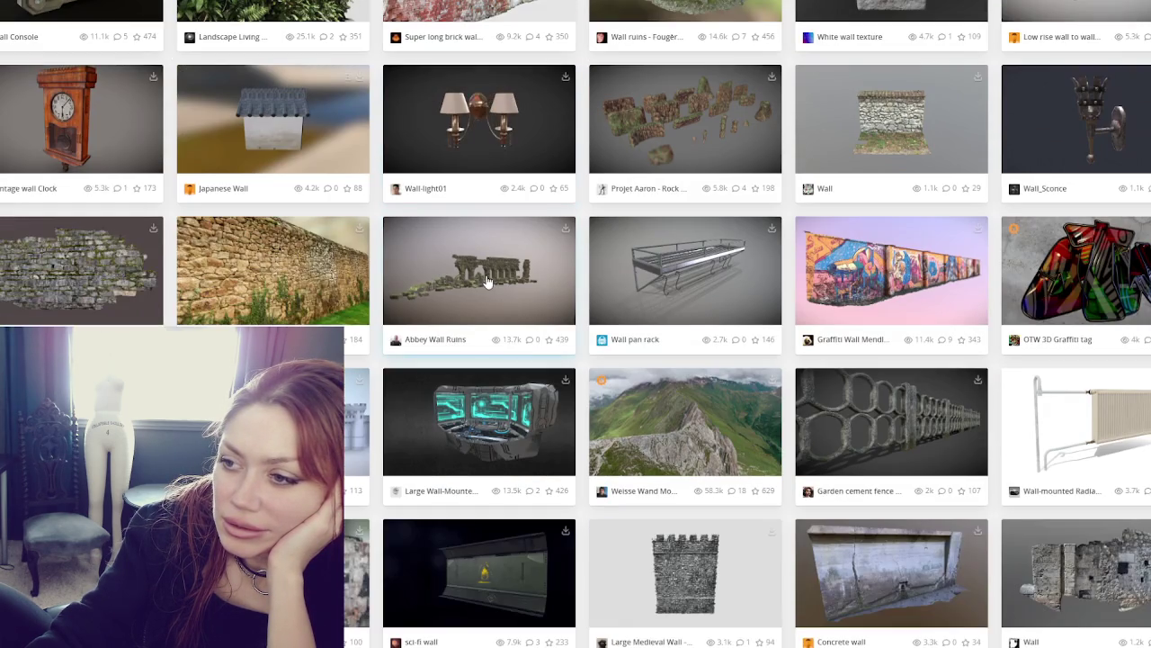
click(974, 315)
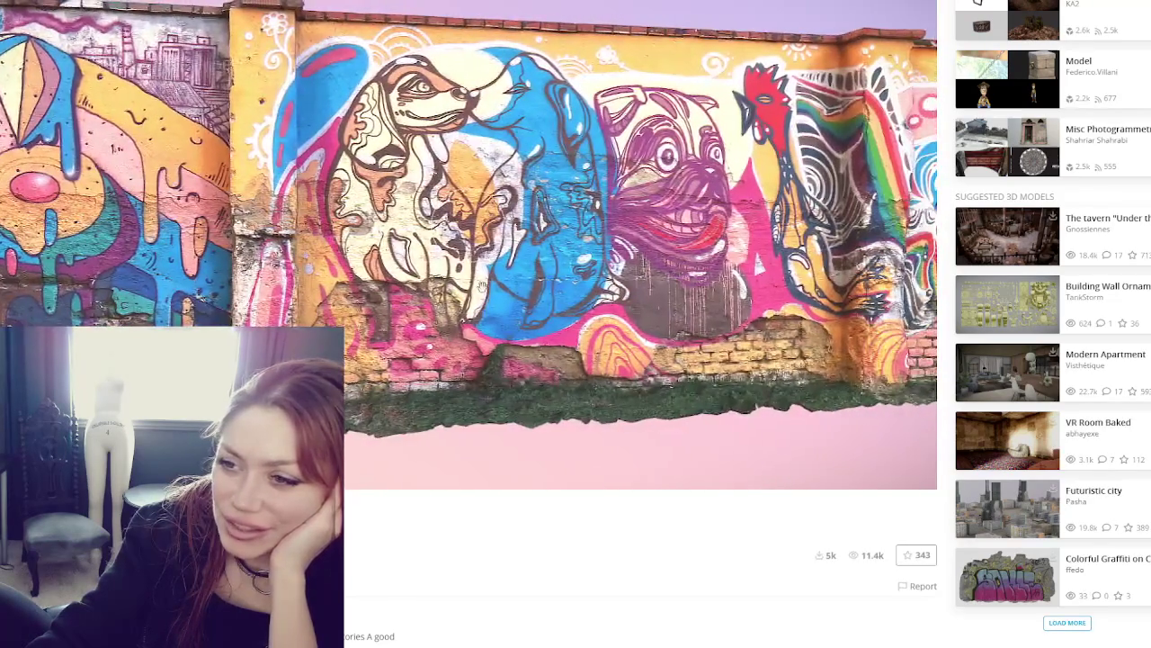
scroll(533, 282, up, 5)
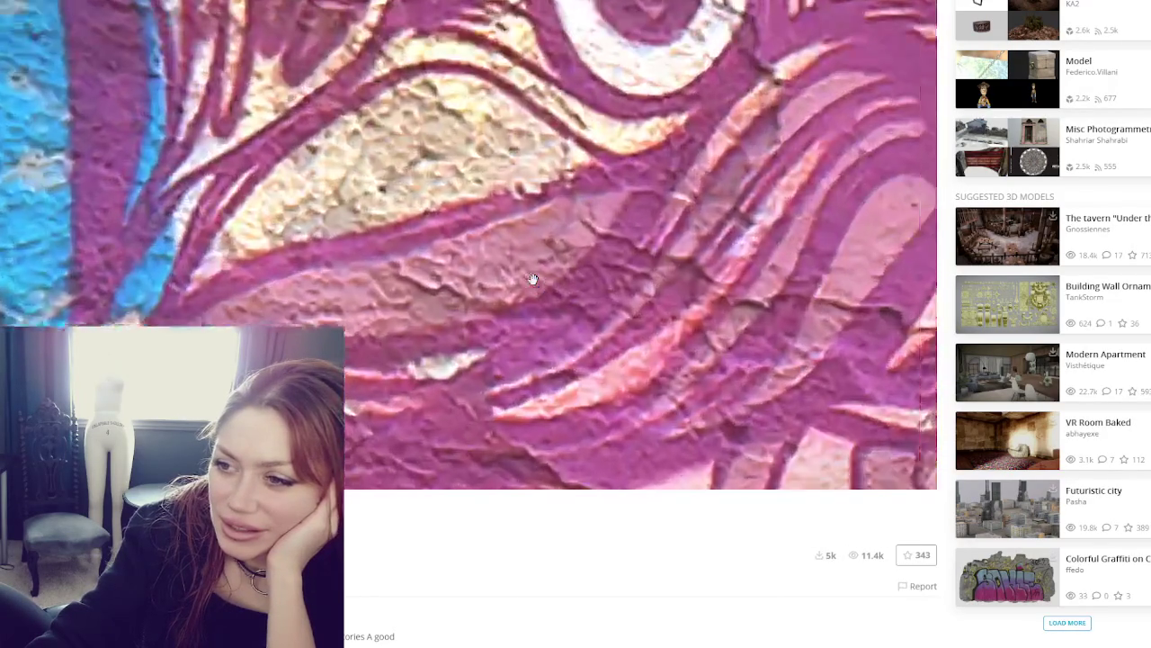
scroll(533, 280, down, 3)
drag(533, 279, 583, 284)
scroll(576, 283, down, 4)
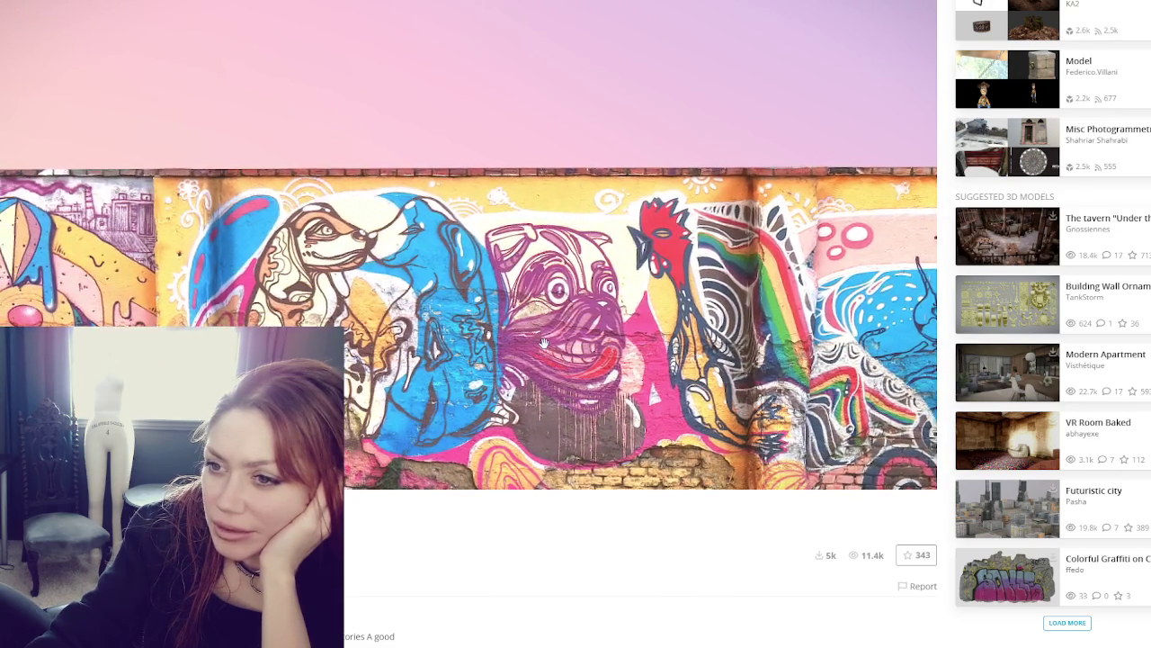
mouse_move(543, 342)
mouse_down()
mouse_move(544, 297)
mouse_move(537, 330)
mouse_up()
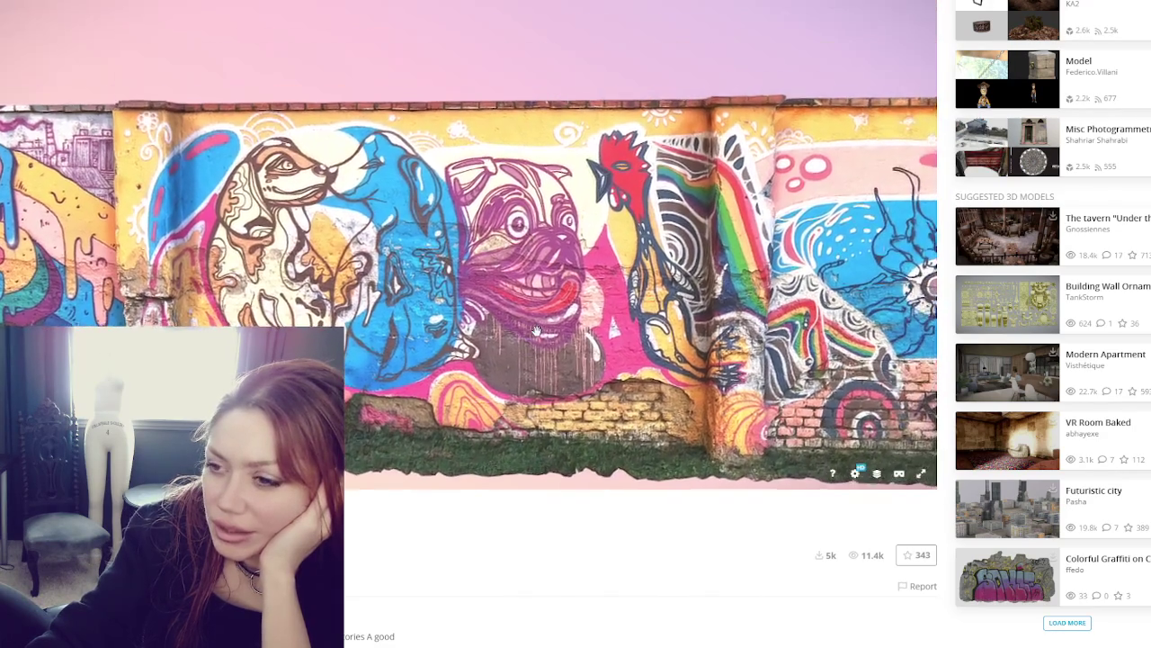
mouse_move(673, 355)
mouse_down()
mouse_move(620, 334)
mouse_move(711, 329)
mouse_up()
drag(459, 293, 436, 284)
scroll(432, 308, up, 5)
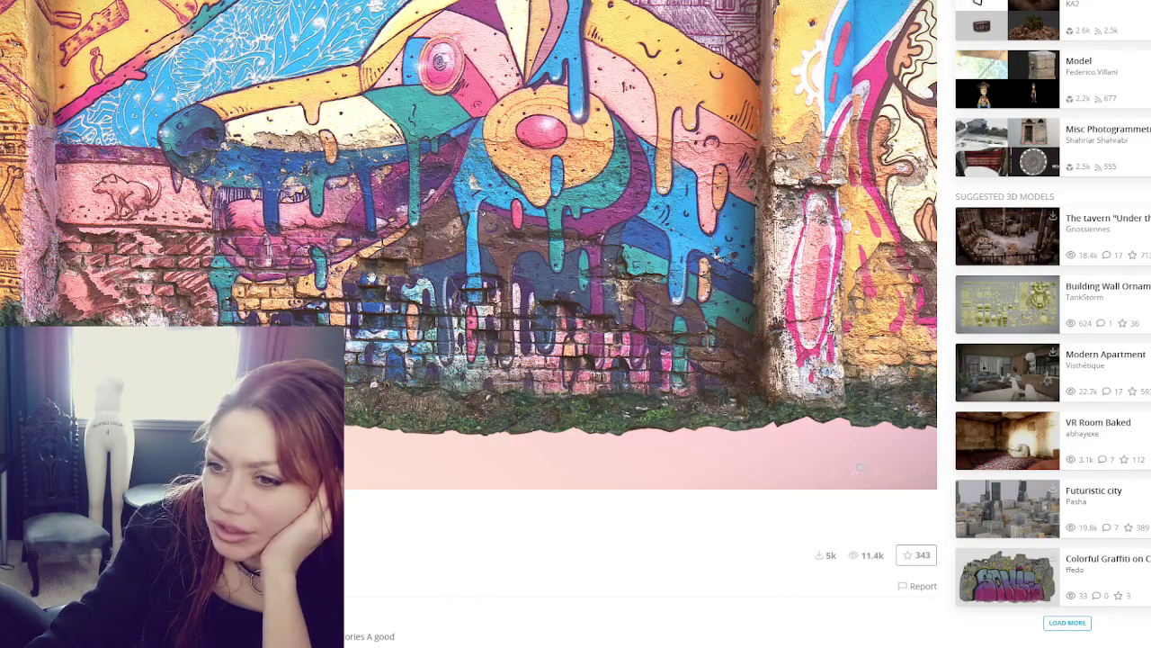
drag(646, 277, 554, 275)
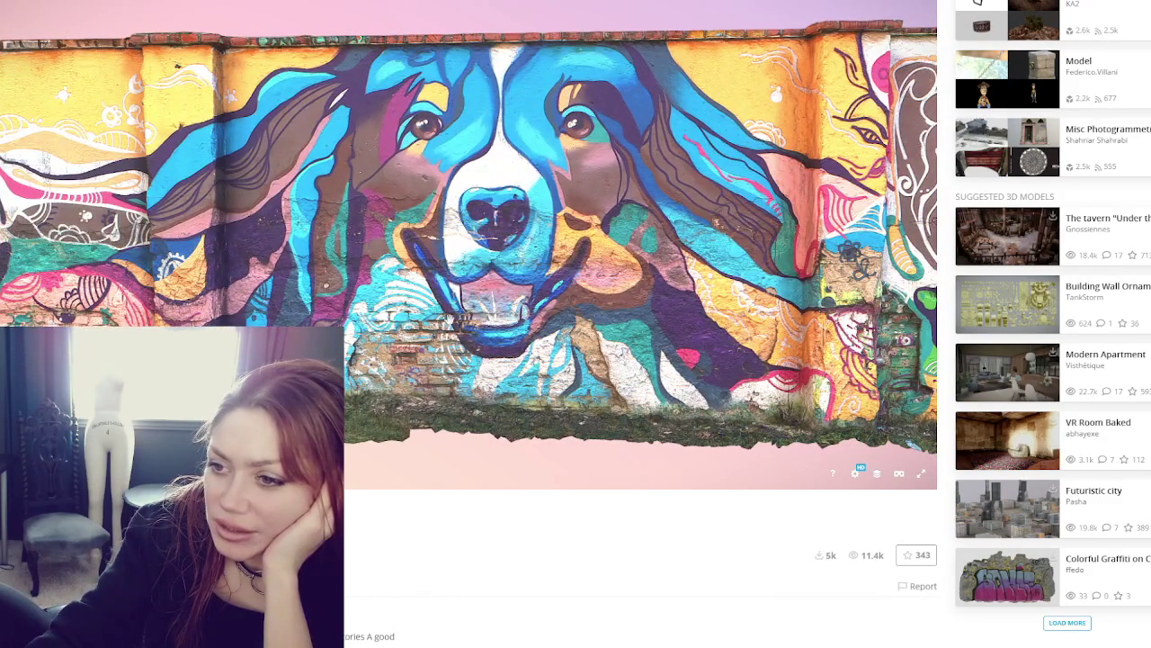
mouse_move(726, 322)
mouse_down()
mouse_move(438, 268)
mouse_move(539, 252)
mouse_move(490, 234)
mouse_move(512, 229)
mouse_up()
mouse_move(719, 308)
mouse_down()
mouse_move(600, 331)
mouse_move(764, 394)
mouse_up()
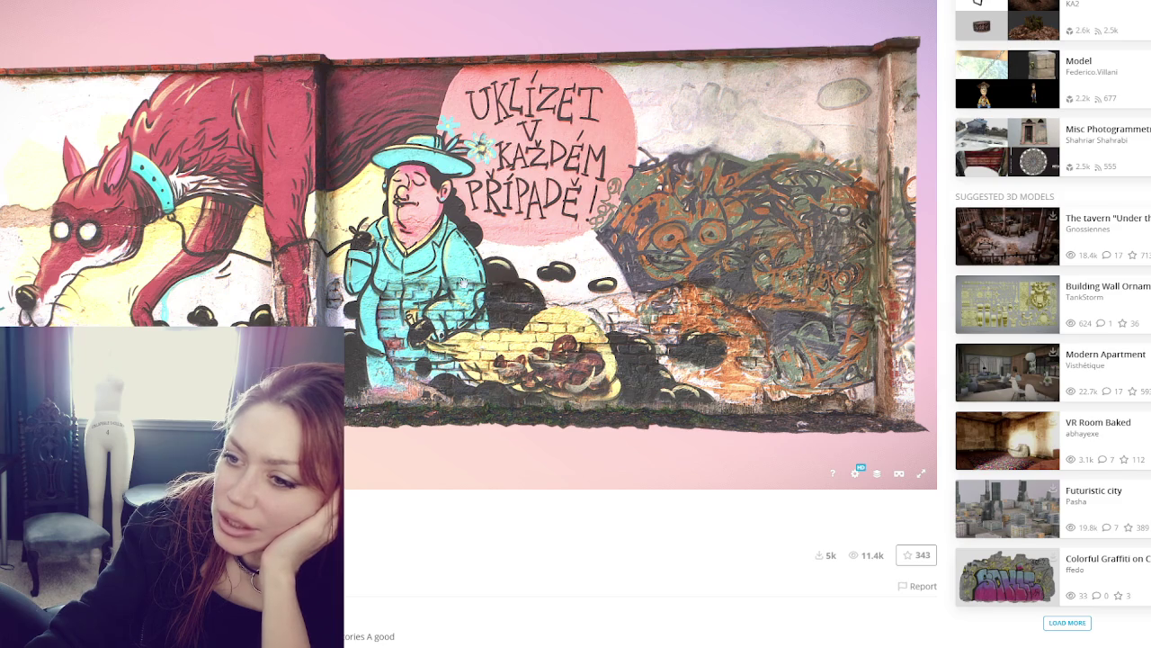
drag(654, 334, 508, 263)
scroll(508, 263, down, 5)
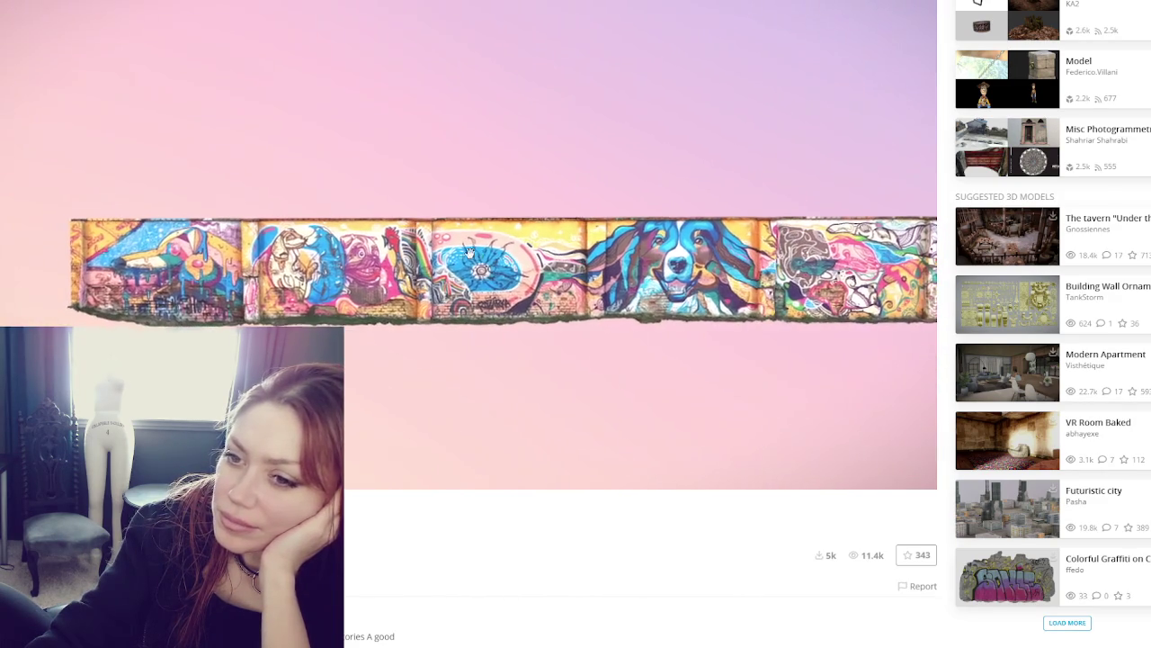
key(alt+Left)
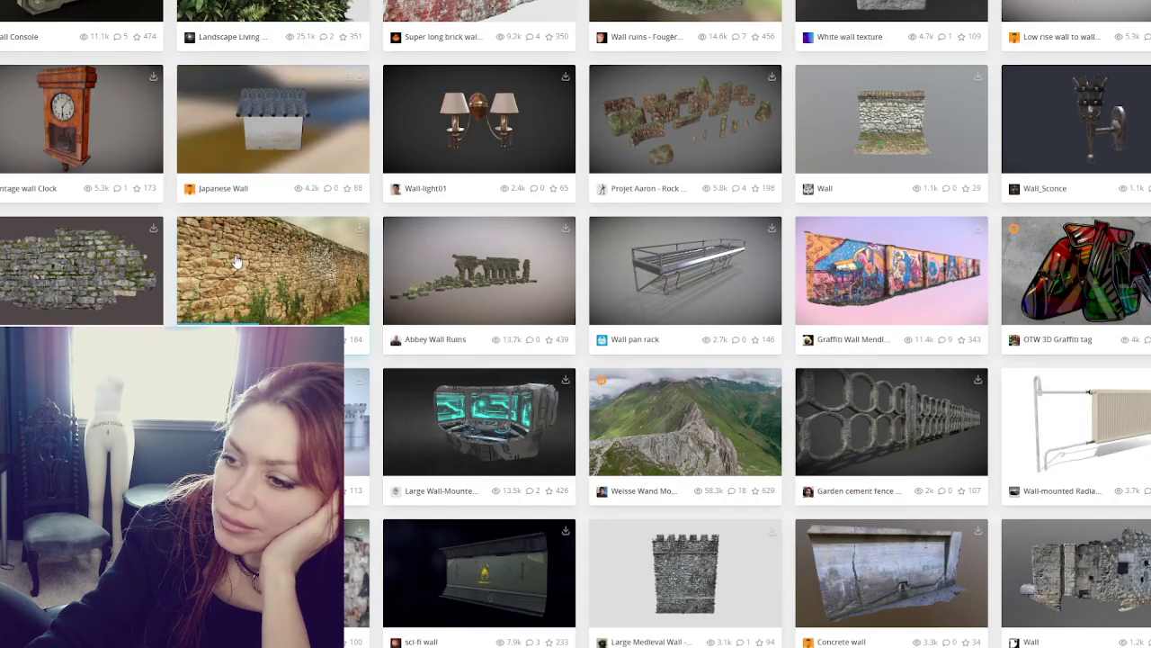
scroll(235, 261, down, 3)
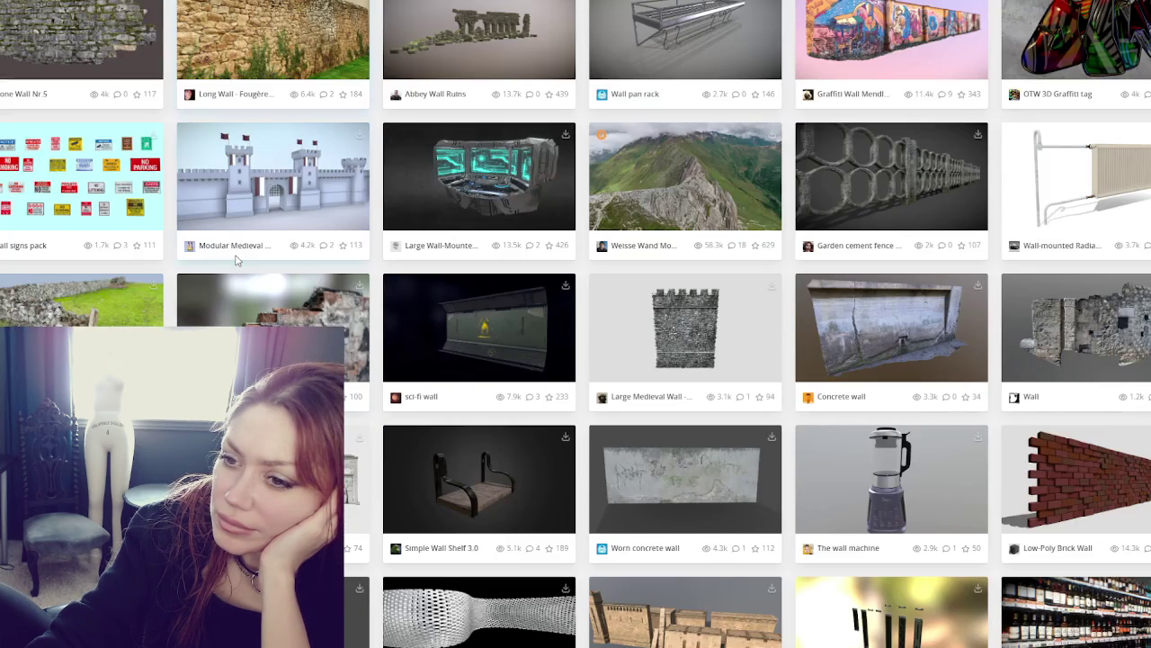
scroll(236, 261, down, 3)
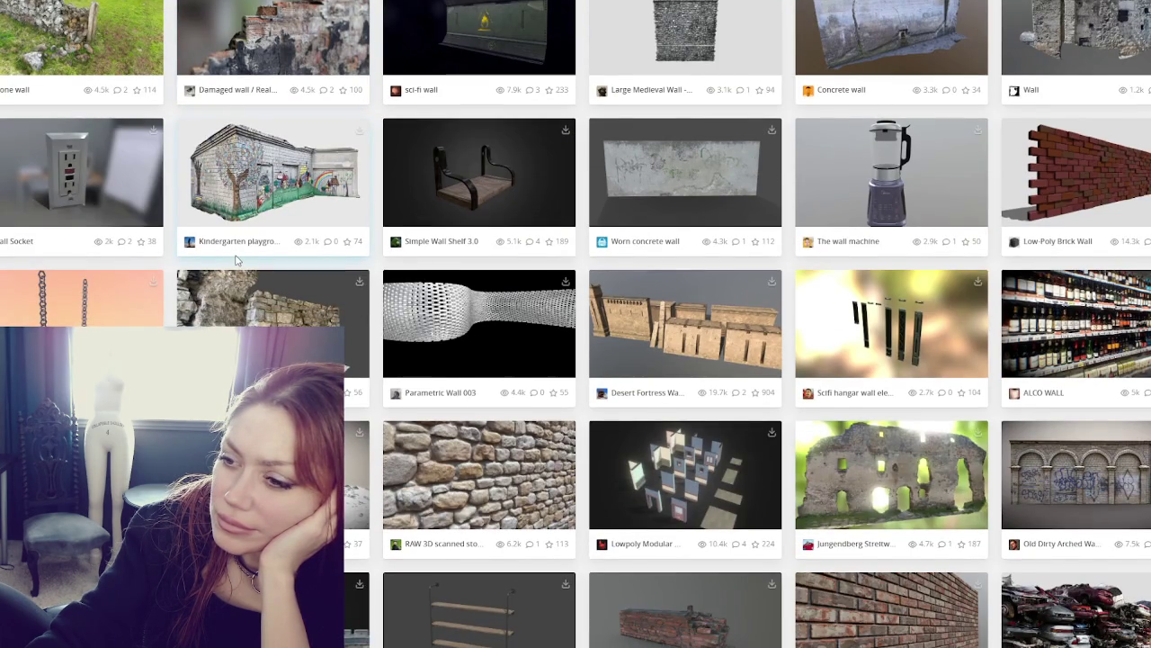
scroll(236, 261, down, 3)
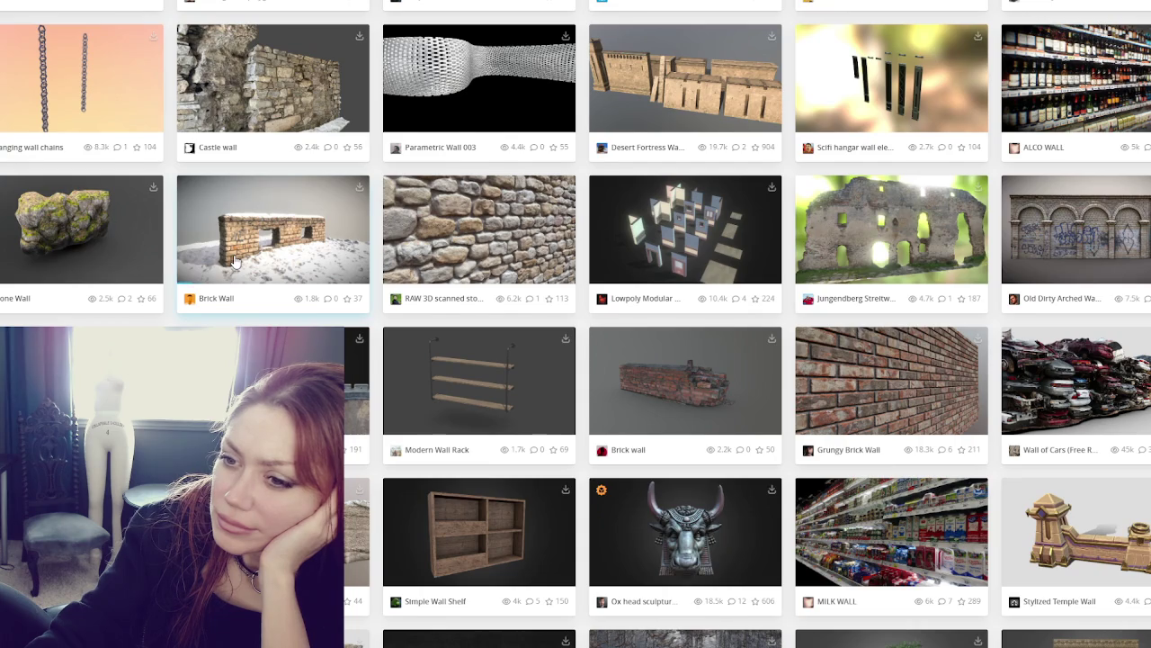
scroll(236, 261, down, 3)
scroll(235, 260, down, 1)
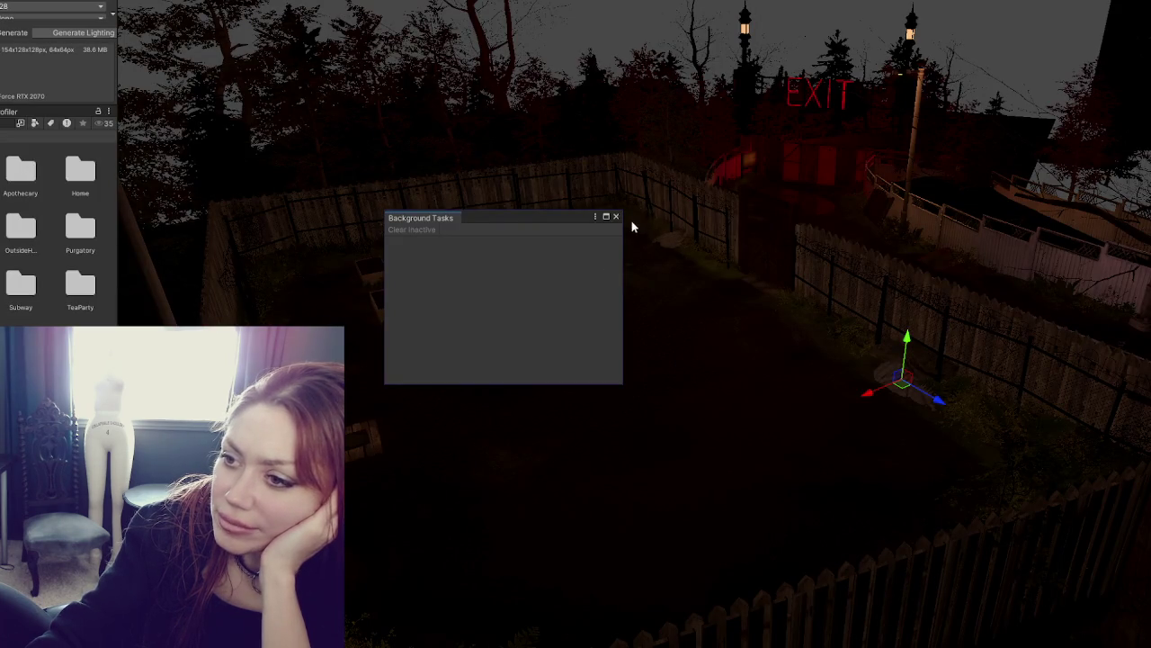
Close Background Tasks, look over the fenced yard and its rock, and save the modified scene
click(617, 217)
scroll(752, 294, up, 5)
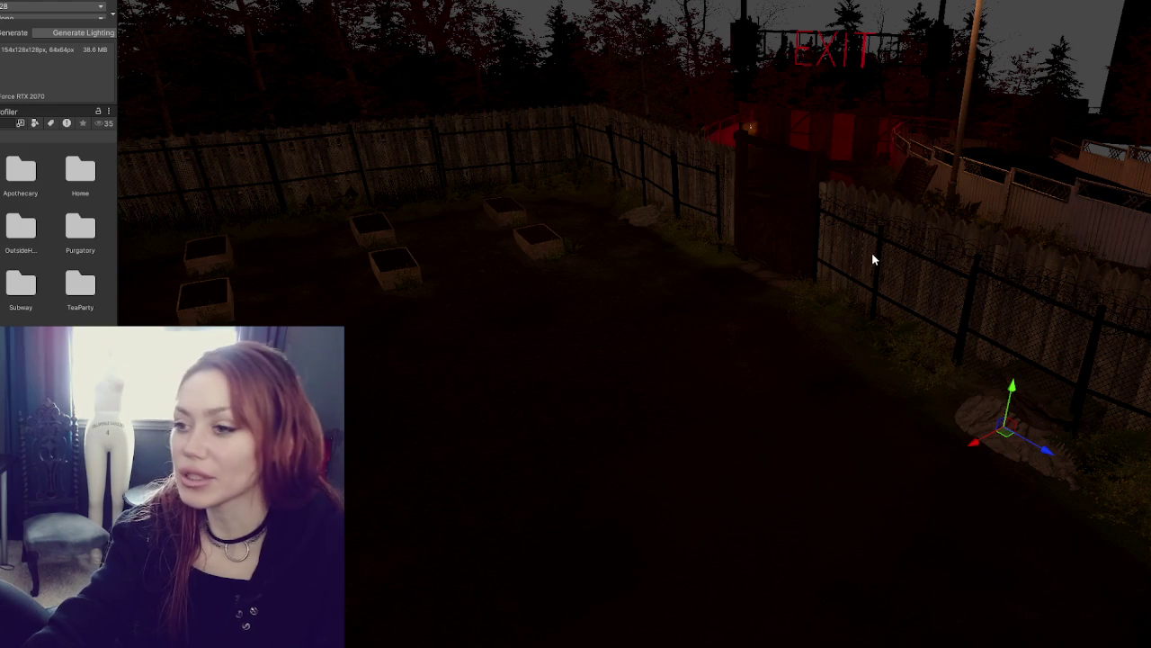
mouse_move(950, 259)
mouse_down()
mouse_move(797, 258)
mouse_move(869, 285)
mouse_move(732, 178)
mouse_move(916, 167)
mouse_up()
click(592, 209)
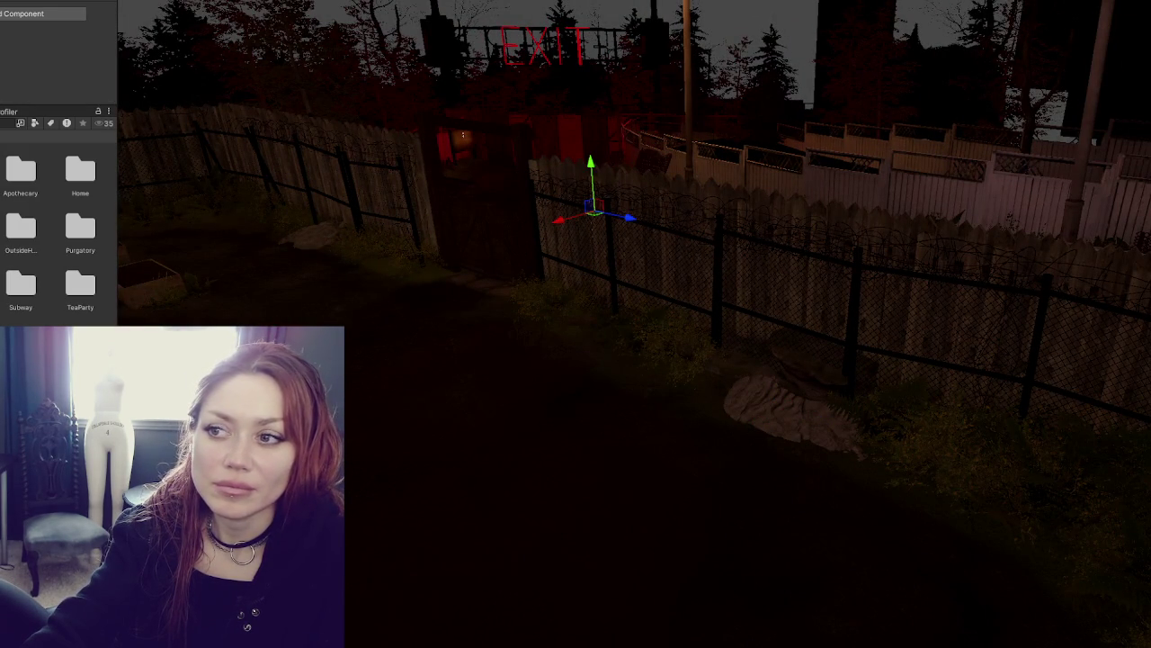
mouse_move(728, 209)
mouse_down()
mouse_move(581, 190)
mouse_move(522, 206)
mouse_move(888, 293)
mouse_move(870, 253)
mouse_up()
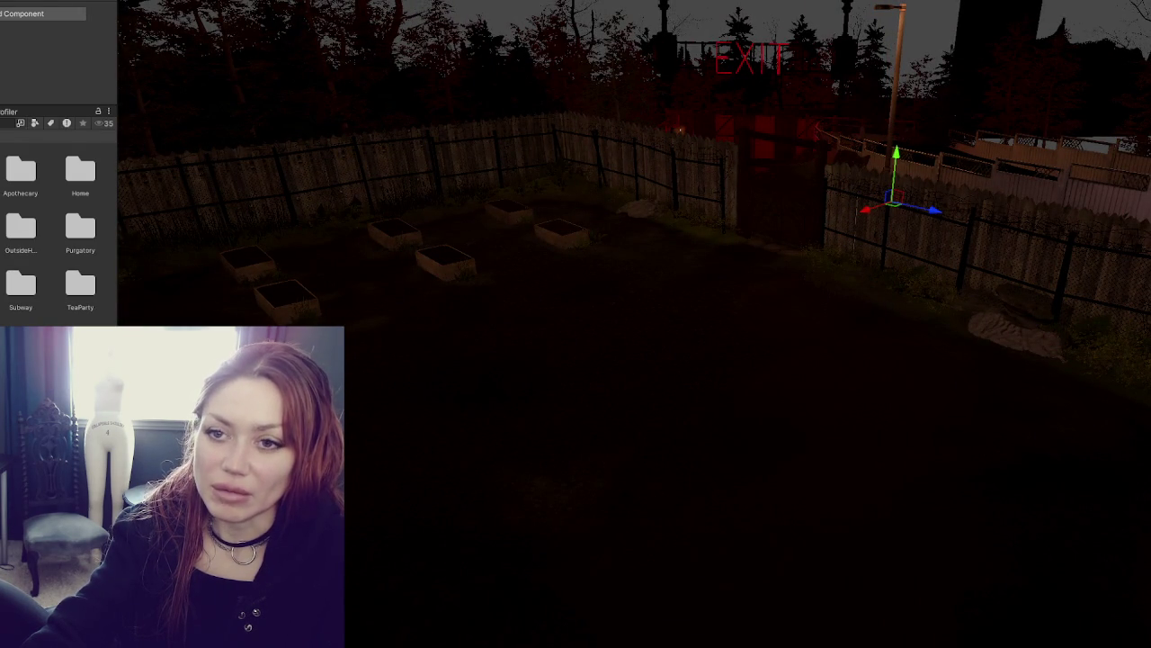
click(1008, 333)
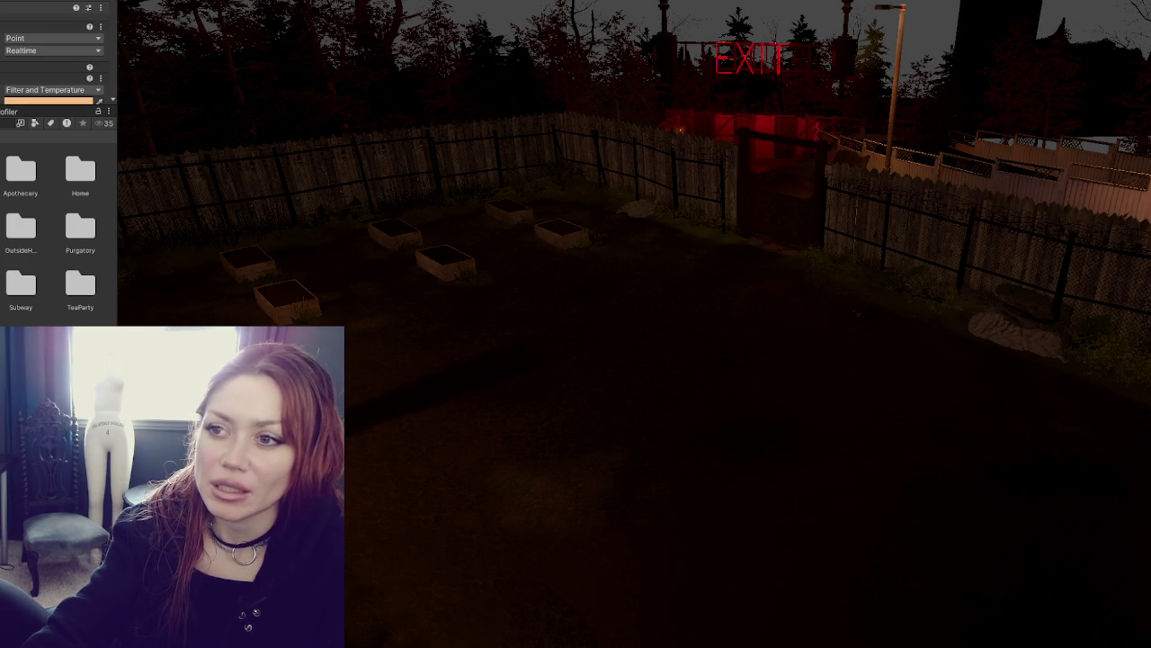
mouse_move(314, 134)
mouse_down()
mouse_move(689, 154)
mouse_move(443, 179)
mouse_move(689, 170)
mouse_move(630, 185)
mouse_up()
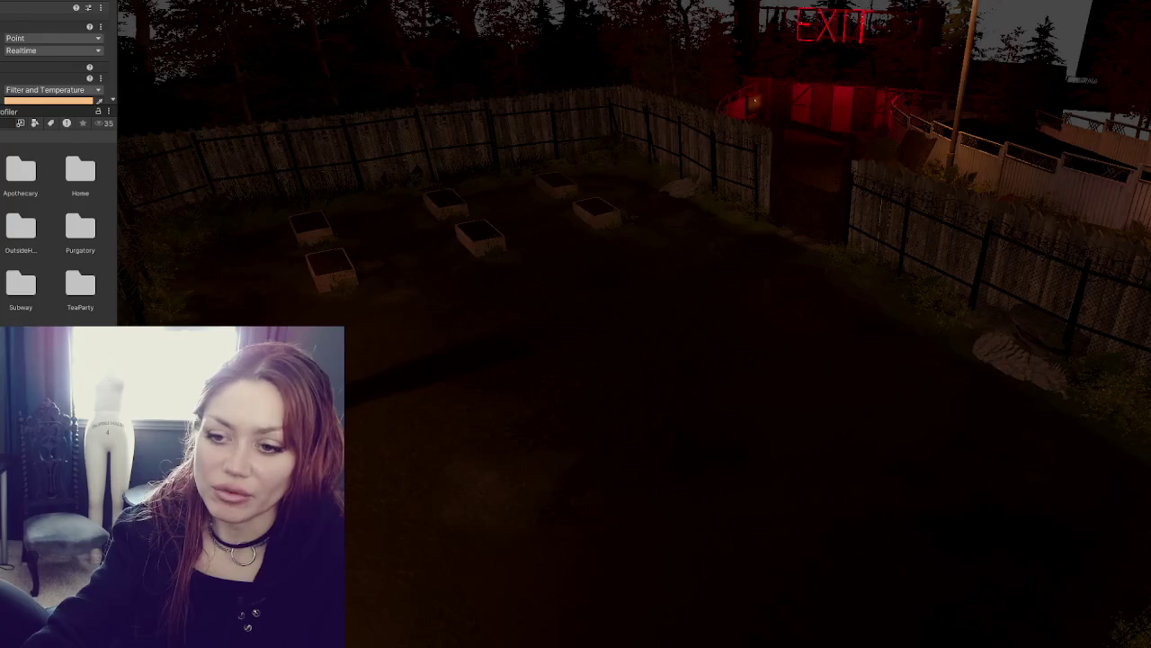
key(ctrl+n)
click(579, 311)
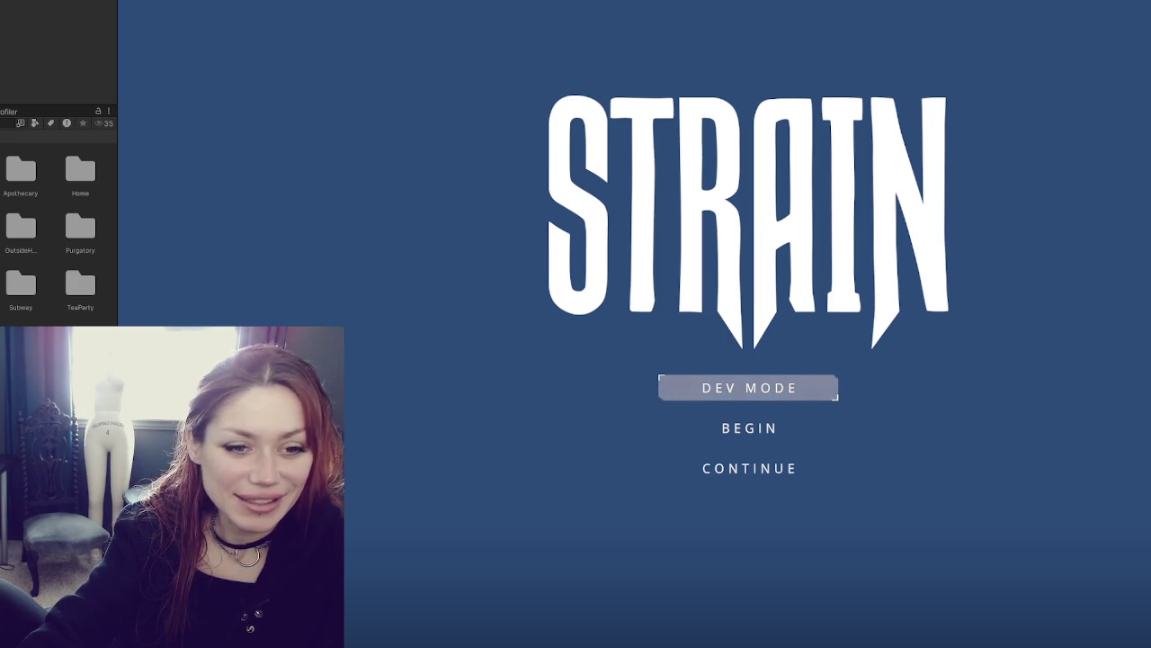
Launch the game in Dev Mode from the main menu and let the alley level load
click(756, 391)
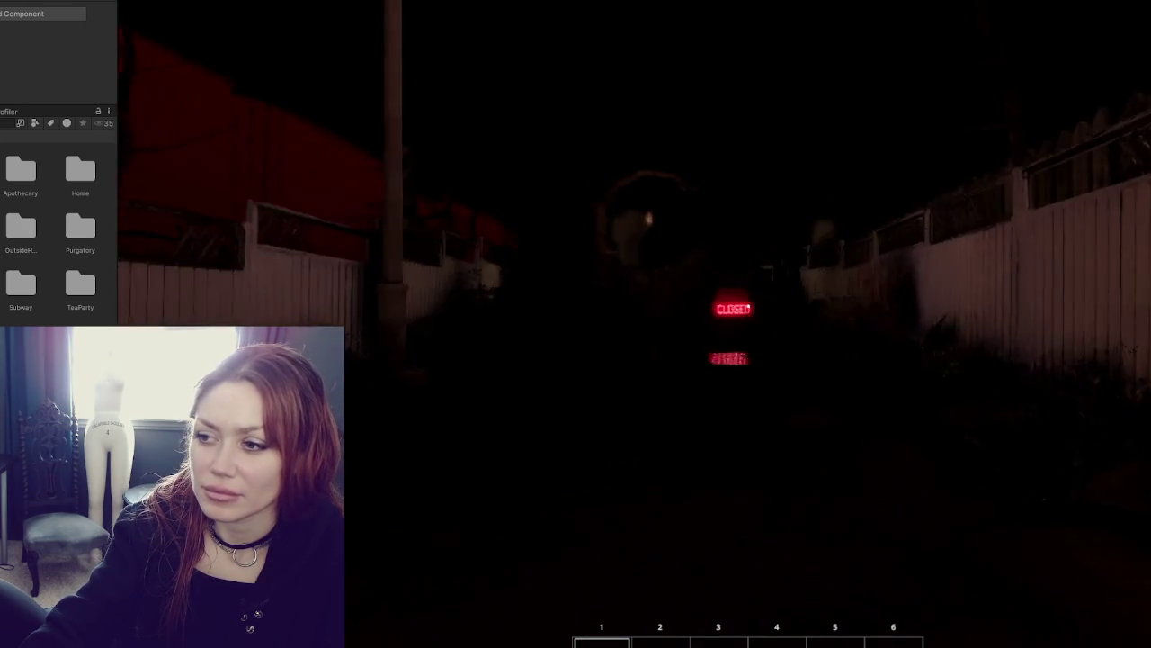
Check the Stats overlay, walk toward the CLOSED sign, then exit Play mode
key(Tab)
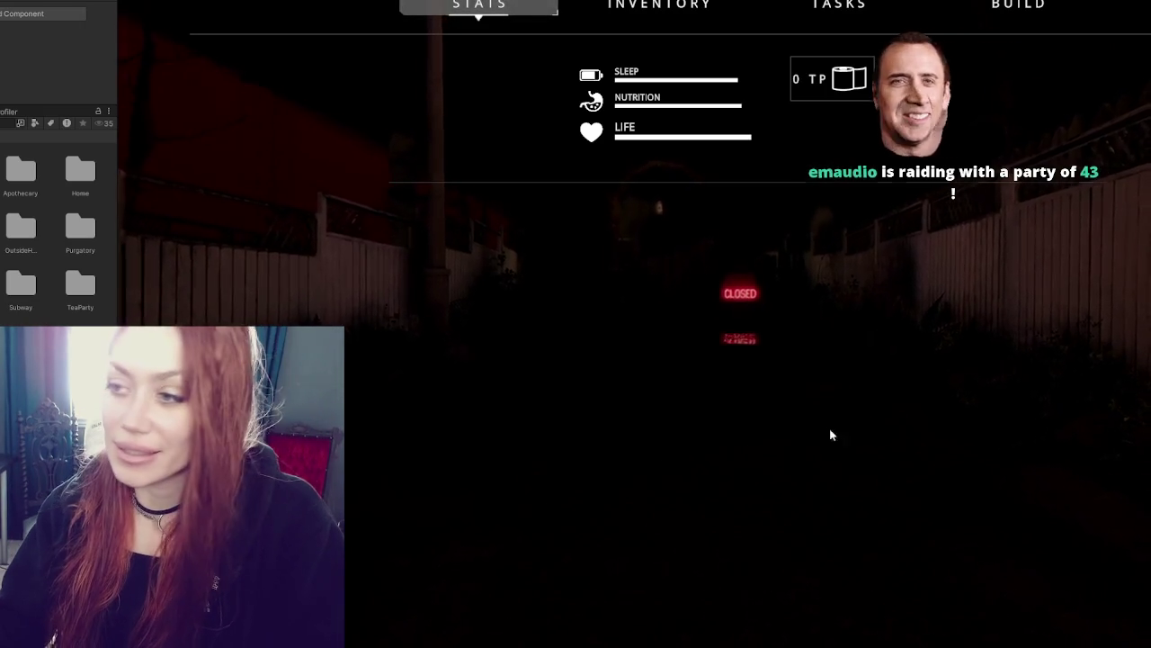
key(Tab)
key(w)
mouse_move(748, 306)
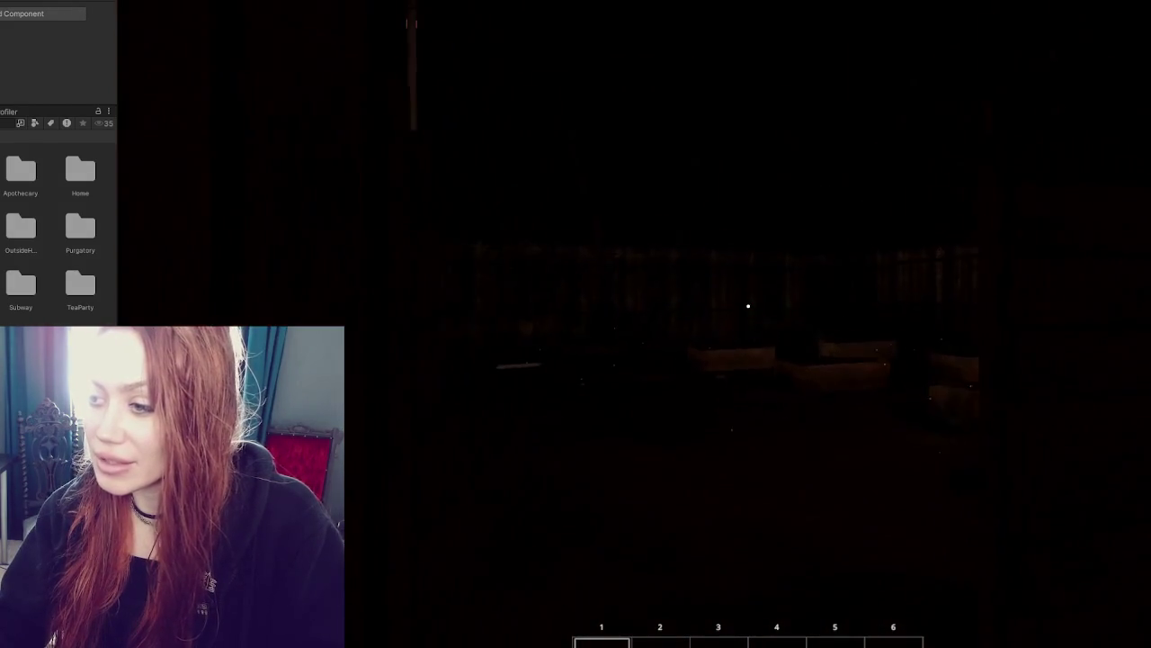
key(Tab)
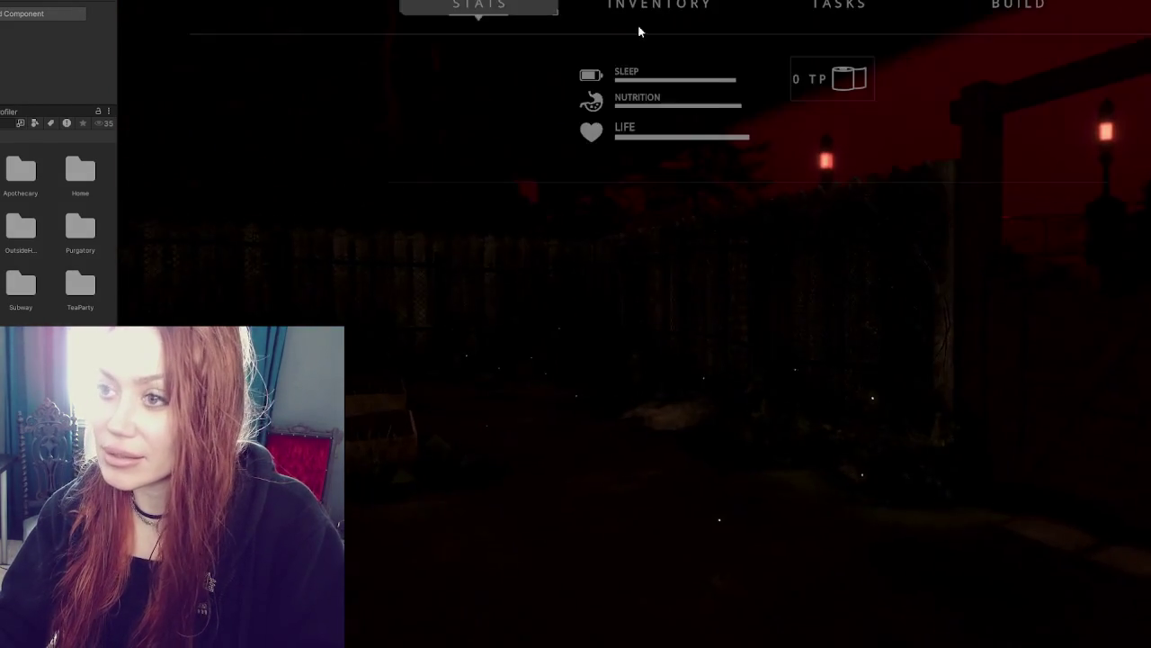
key(ctrl+p)
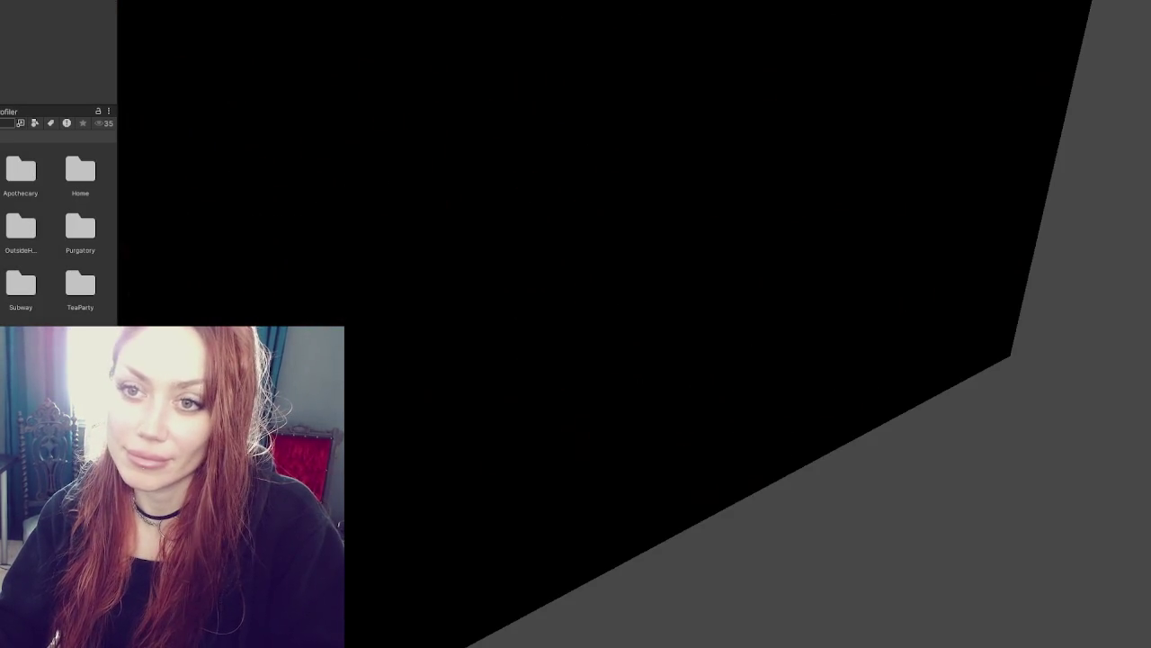
Enlarge the Lighting panel and change Lightmap Resolution to 4 texels per unit
drag(117, 59, 298, 85)
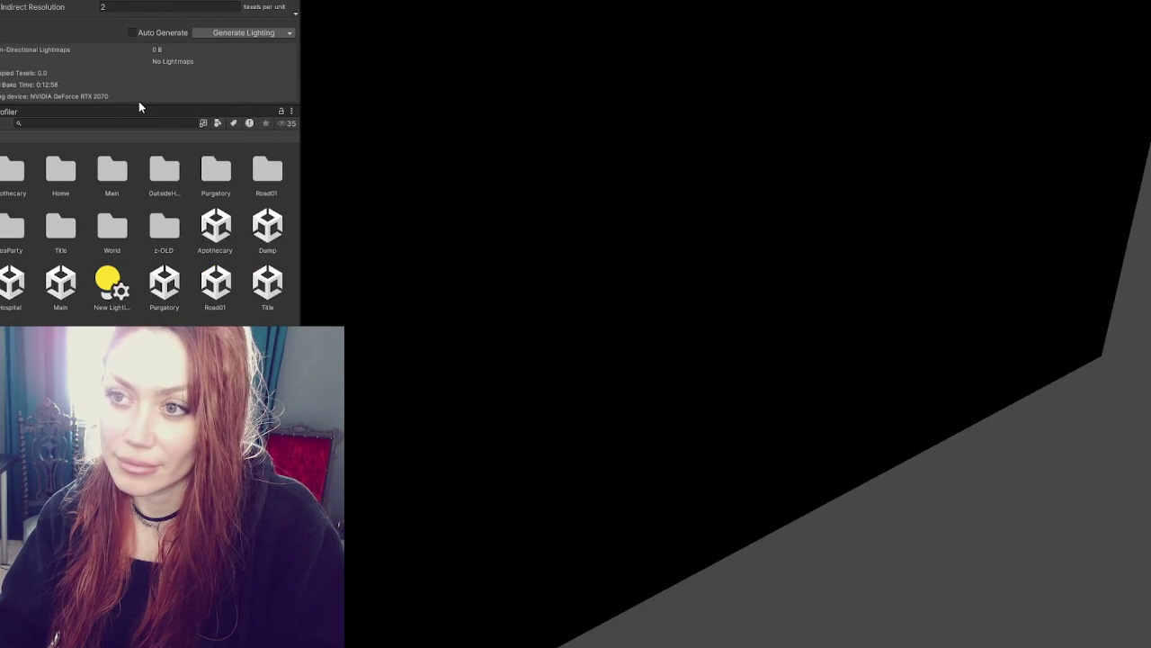
mouse_move(136, 105)
mouse_down()
mouse_move(180, 252)
mouse_move(180, 333)
mouse_up()
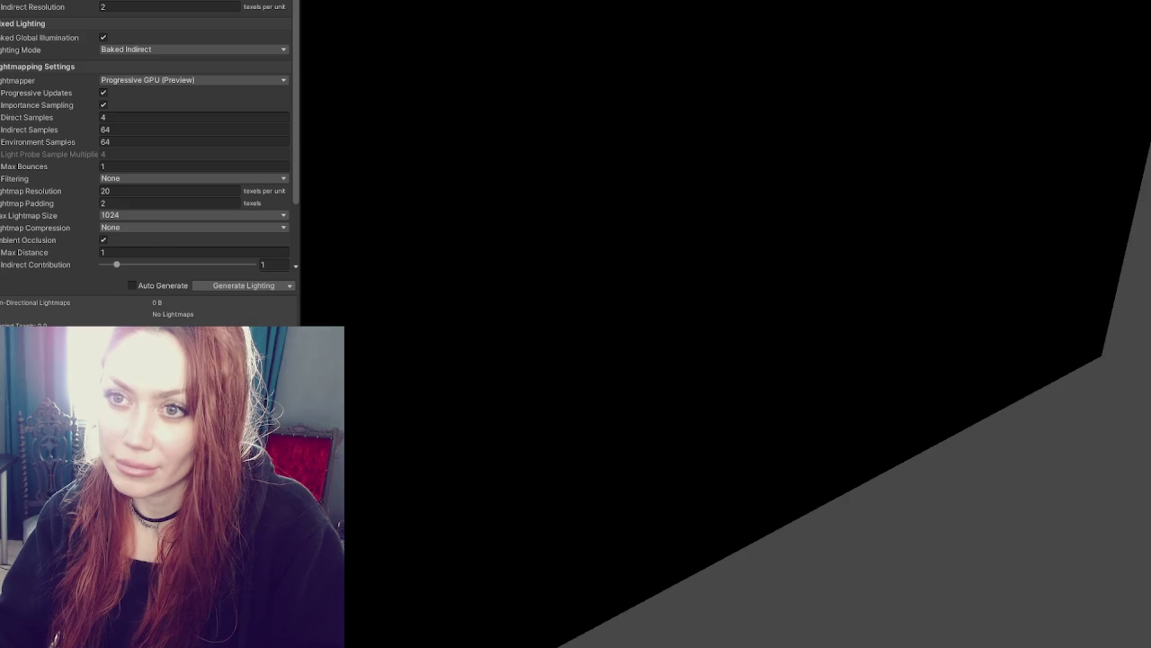
click(155, 203)
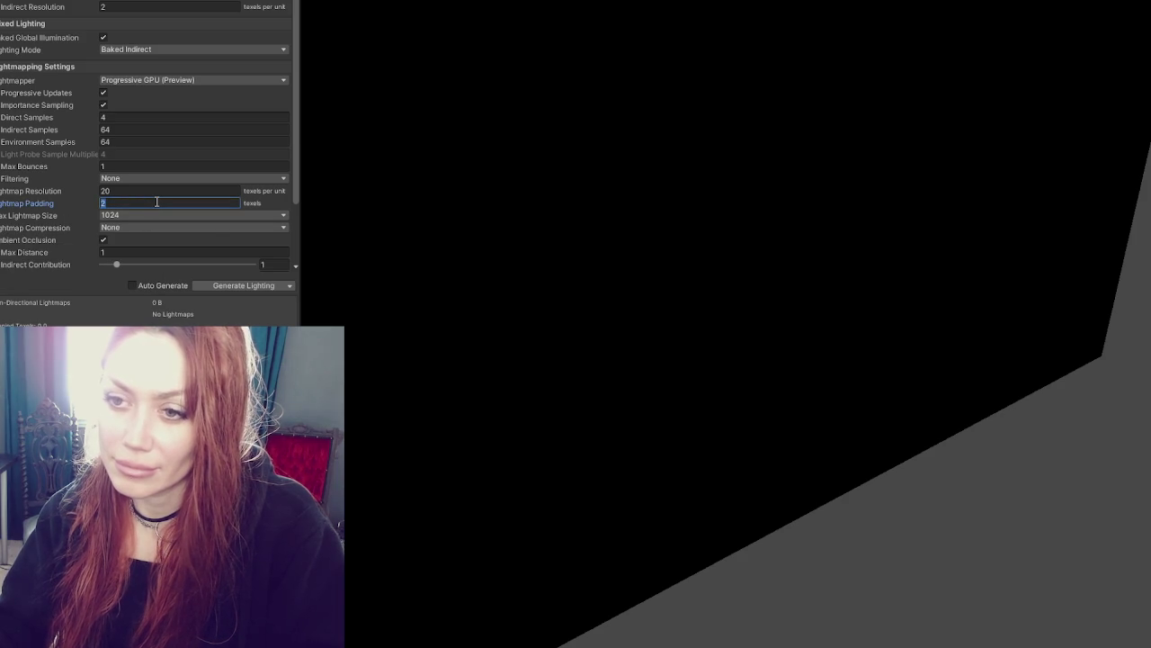
click(181, 191)
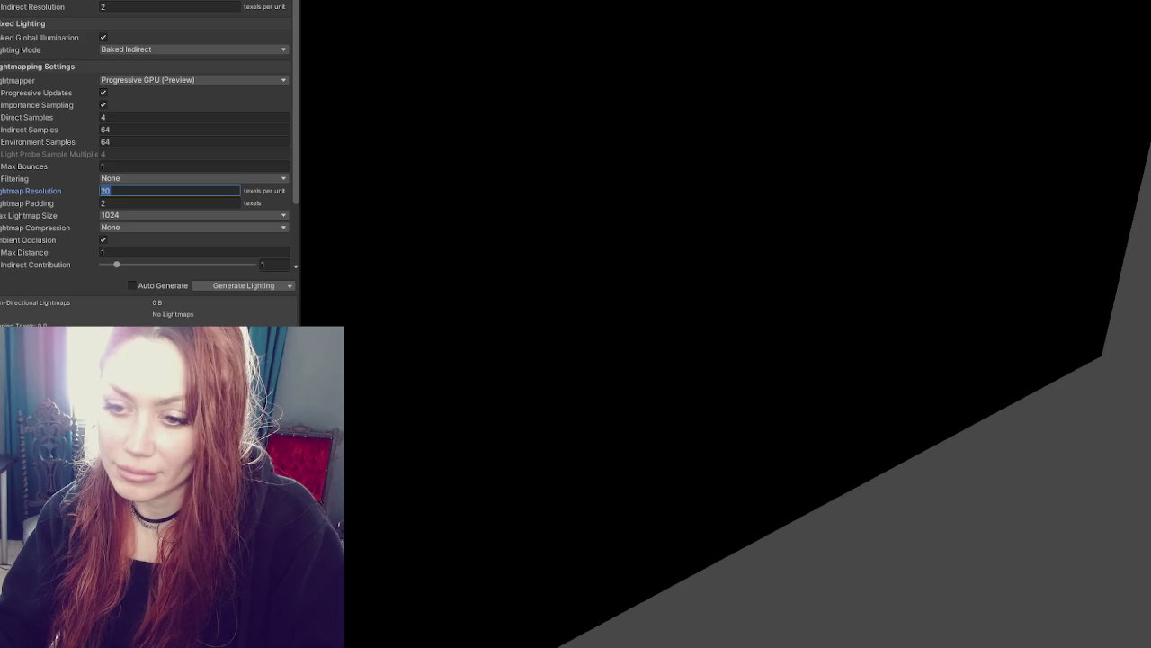
click(33, 258)
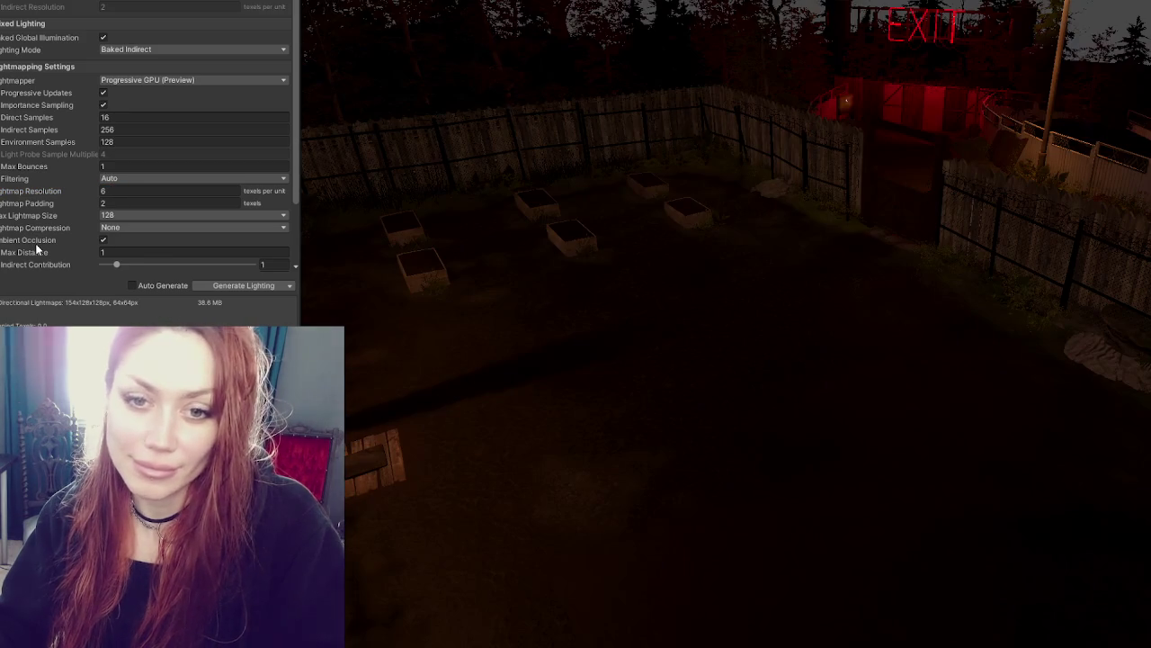
scroll(244, 196, down, 3)
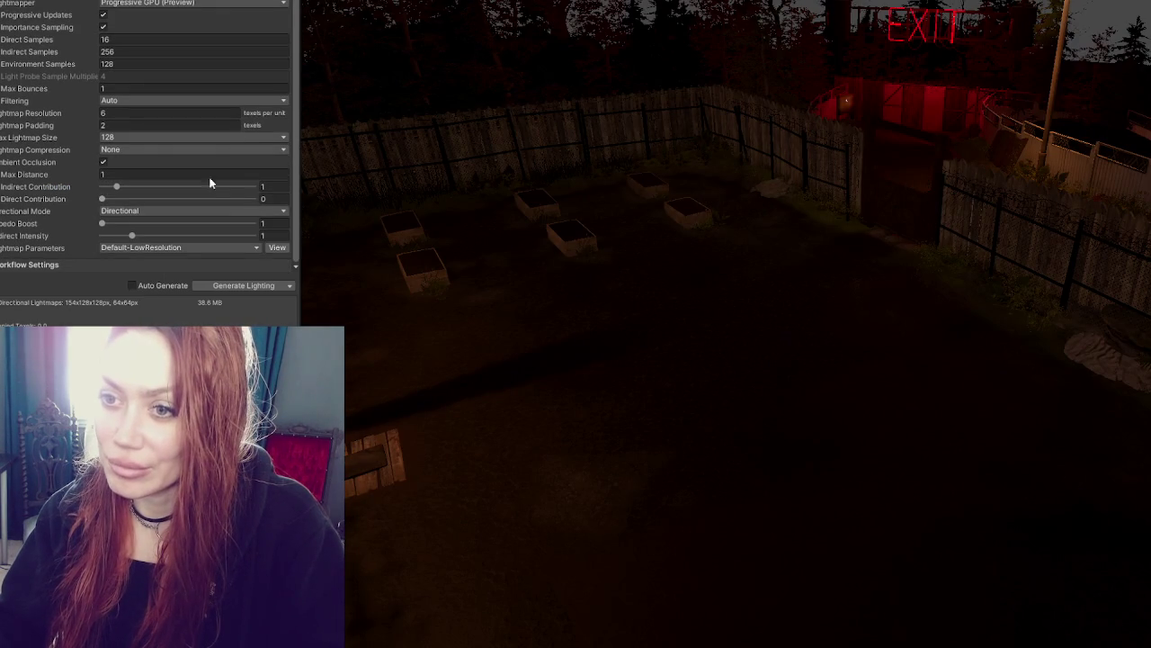
click(139, 114)
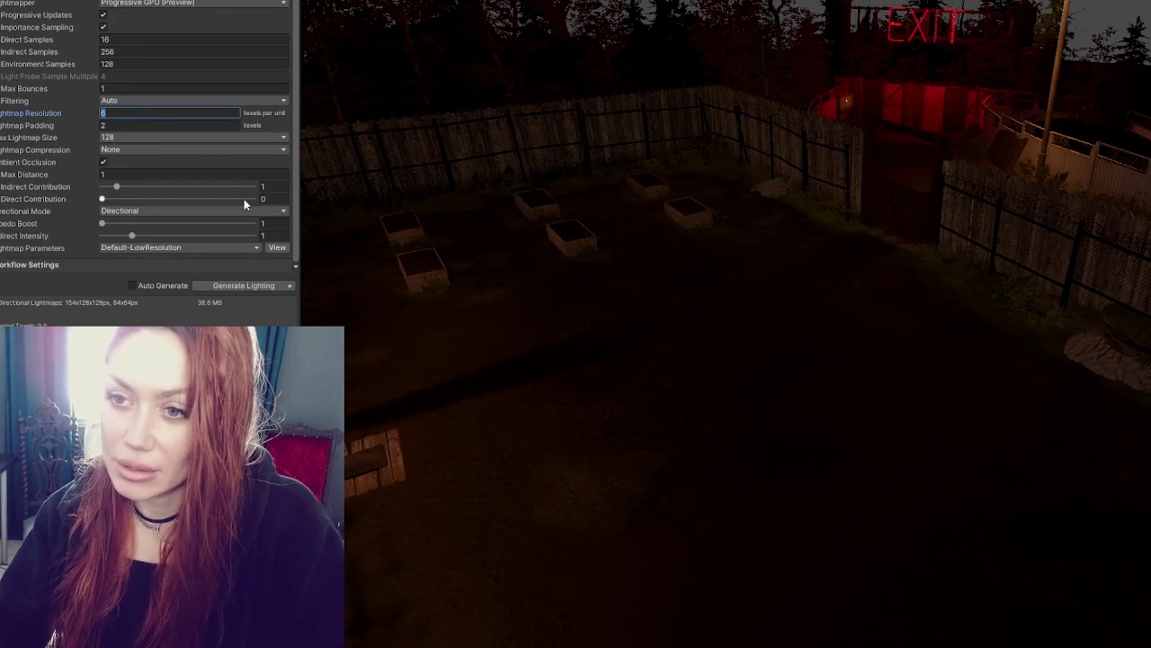
text(4)
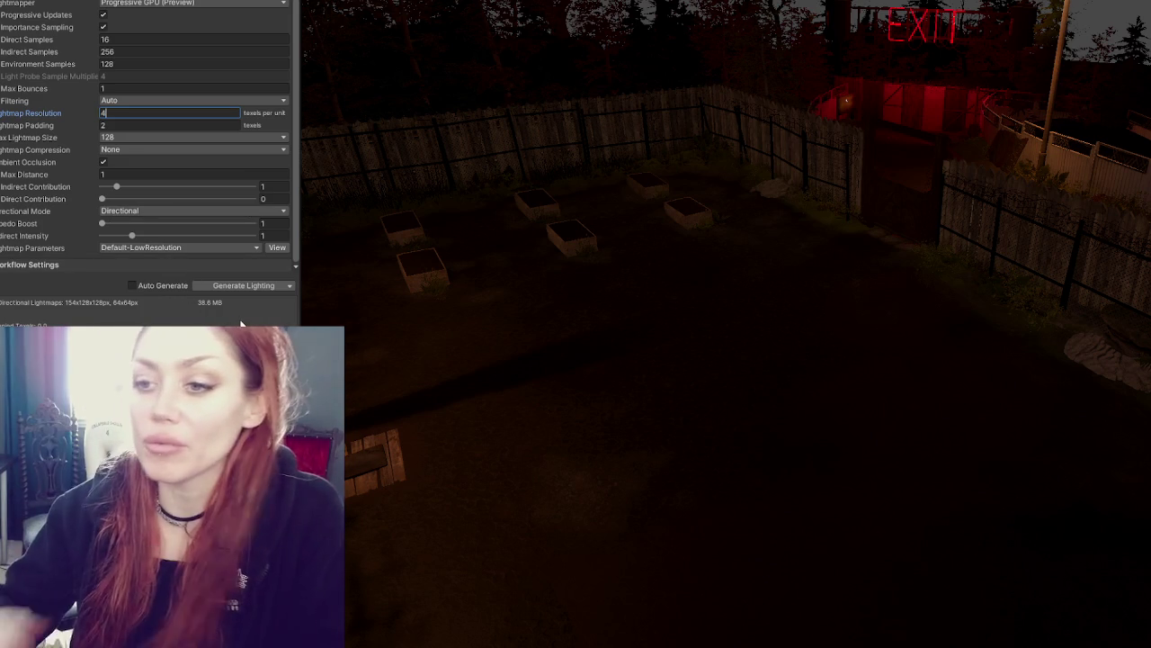
mouse_move(1041, 314)
mouse_down()
mouse_move(496, 369)
mouse_move(873, 314)
mouse_move(527, 306)
mouse_move(539, 296)
mouse_up()
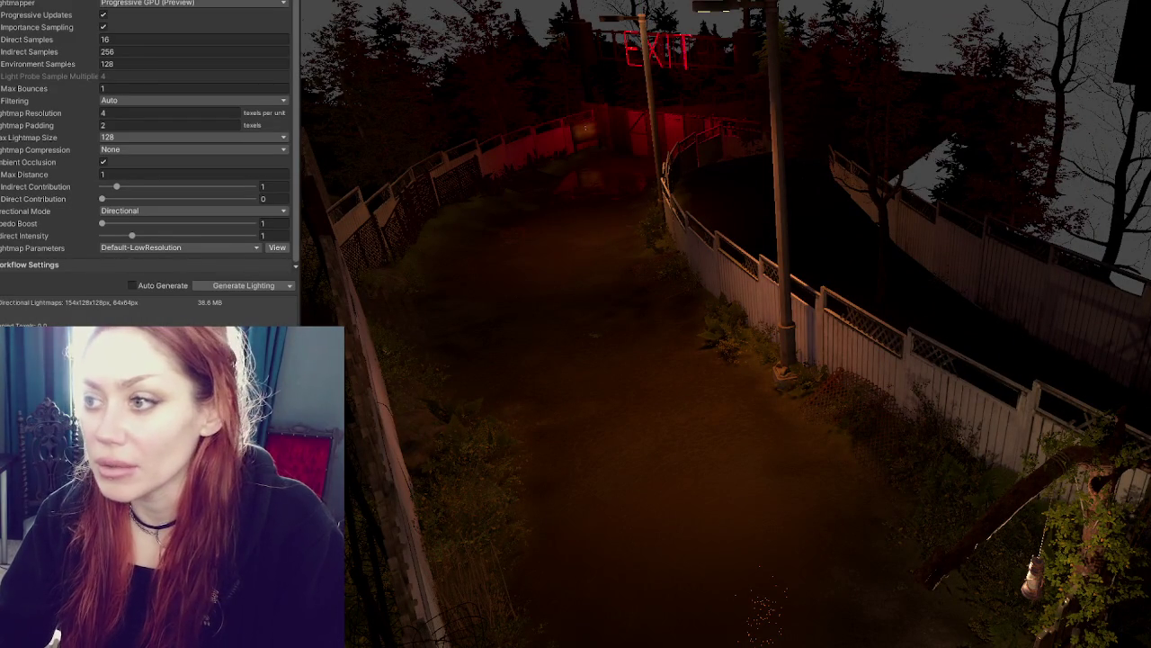
Select the lamp light, the spot light and the red EXIT sign light in turn
mouse_move(719, 225)
mouse_down()
mouse_move(630, 96)
mouse_move(916, 133)
mouse_move(306, 64)
mouse_up()
click(508, 46)
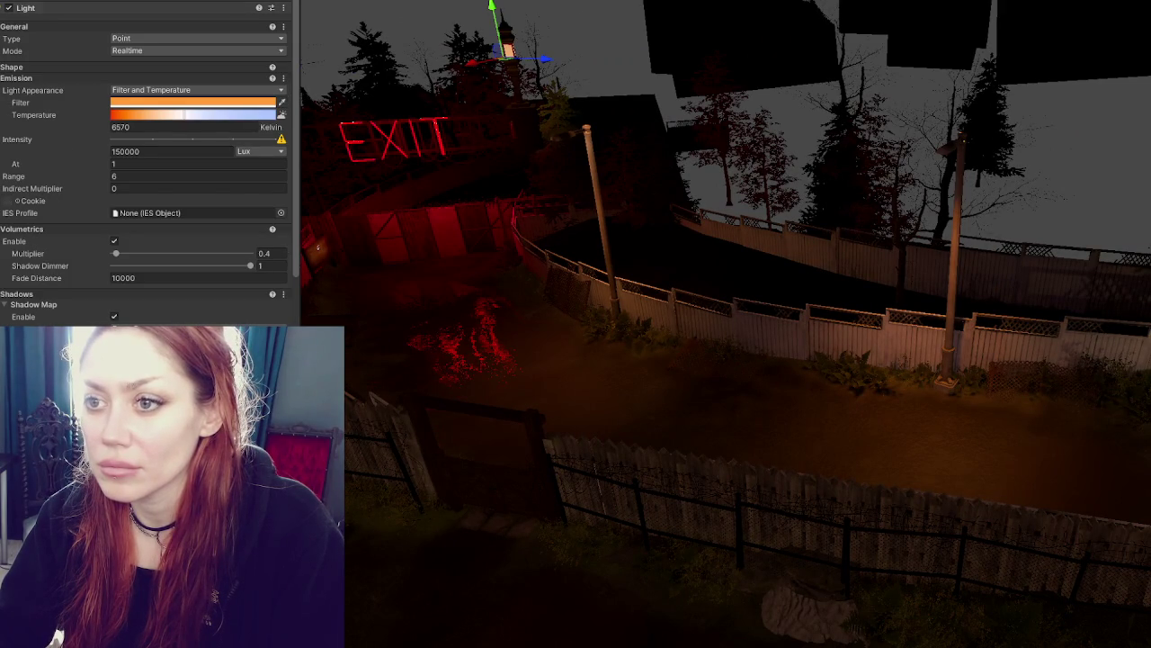
click(558, 134)
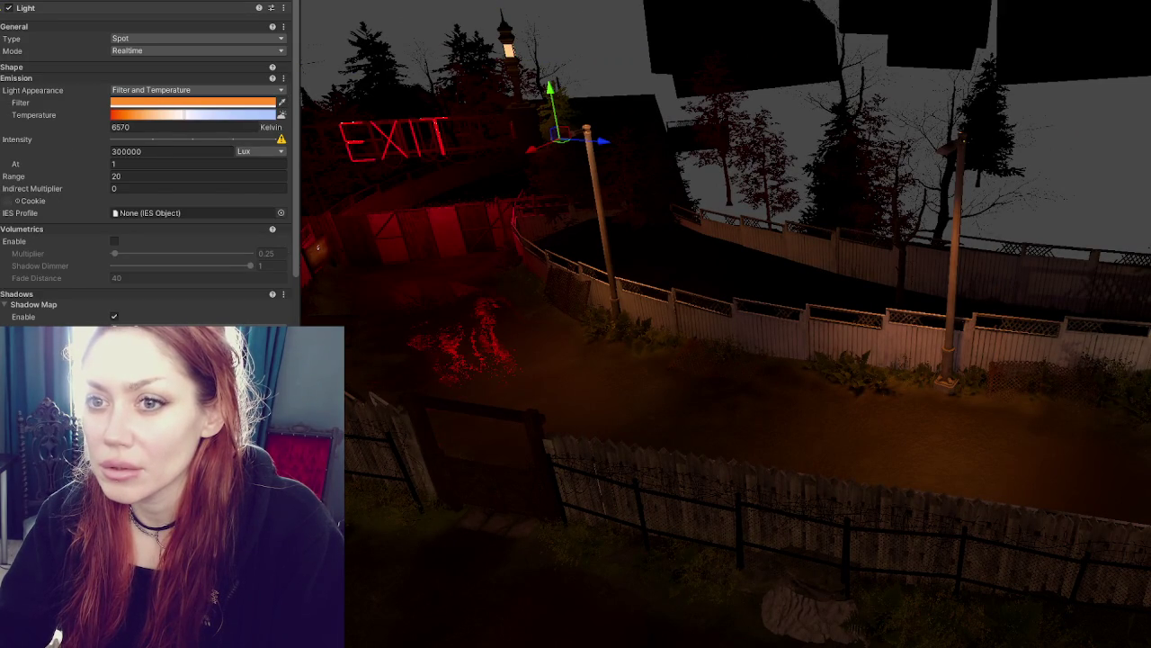
click(797, 593)
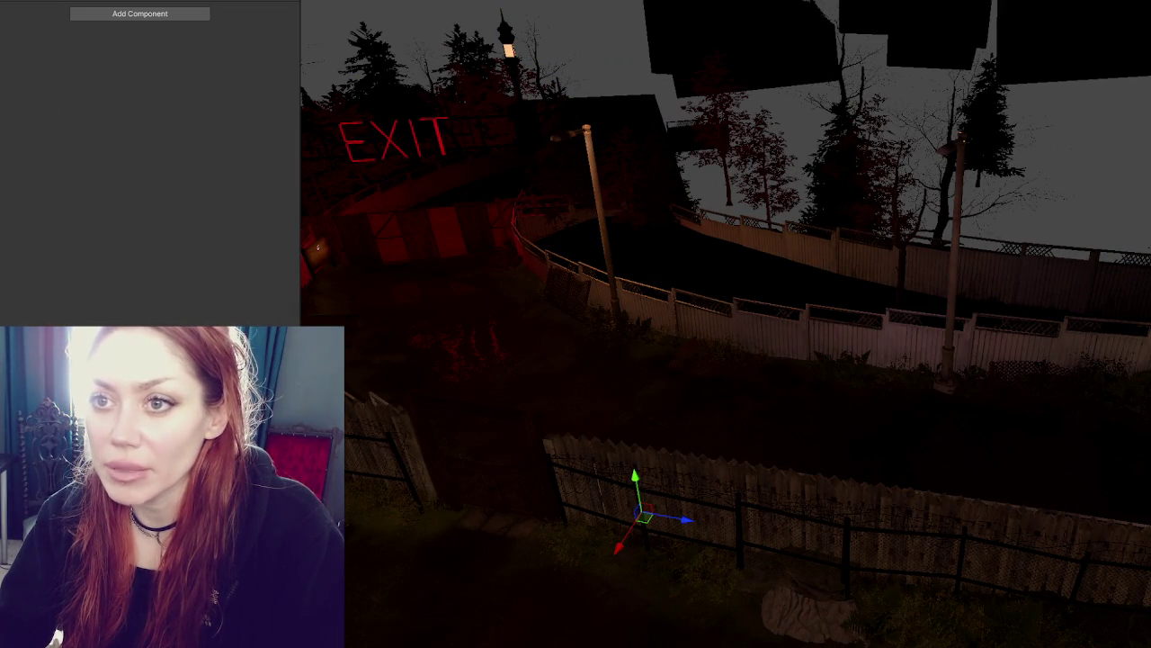
scroll(148, 162, up, 5)
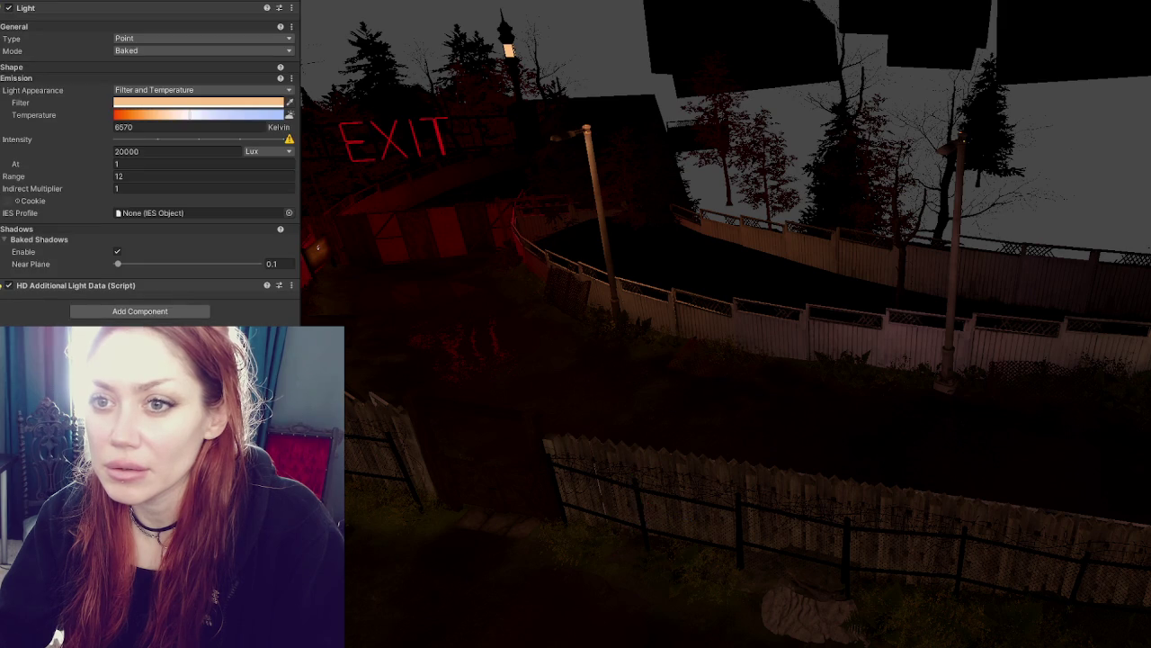
click(396, 135)
Dismiss the Change Static Flags prompt and select the baked point light near the rock
click(544, 270)
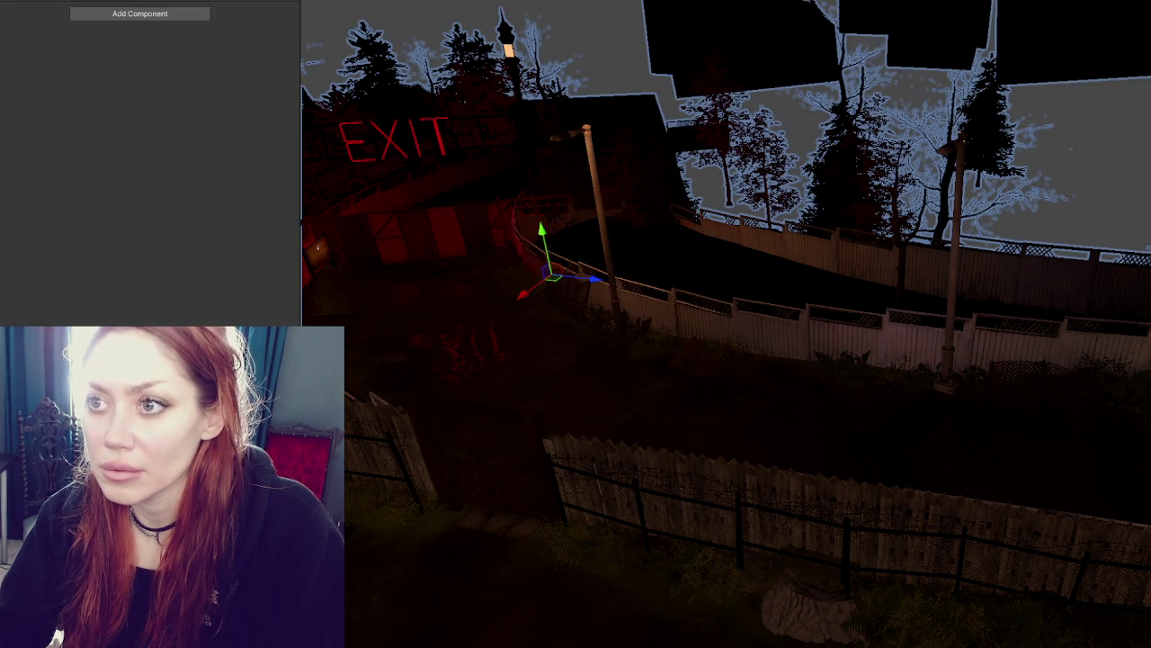
click(556, 312)
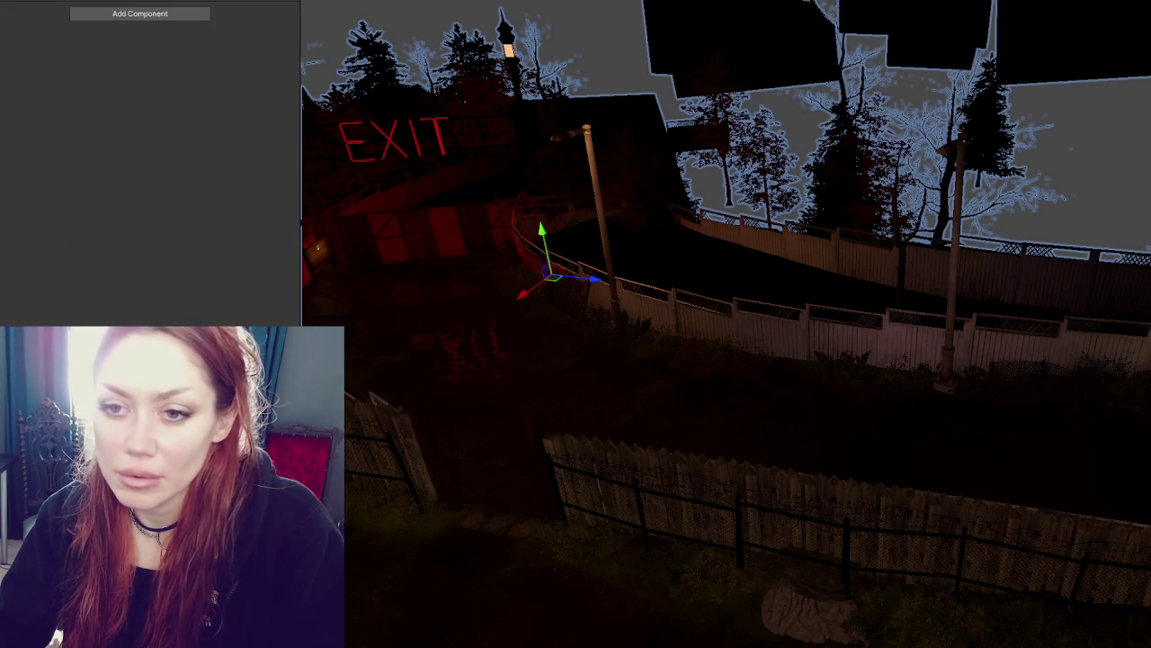
click(802, 613)
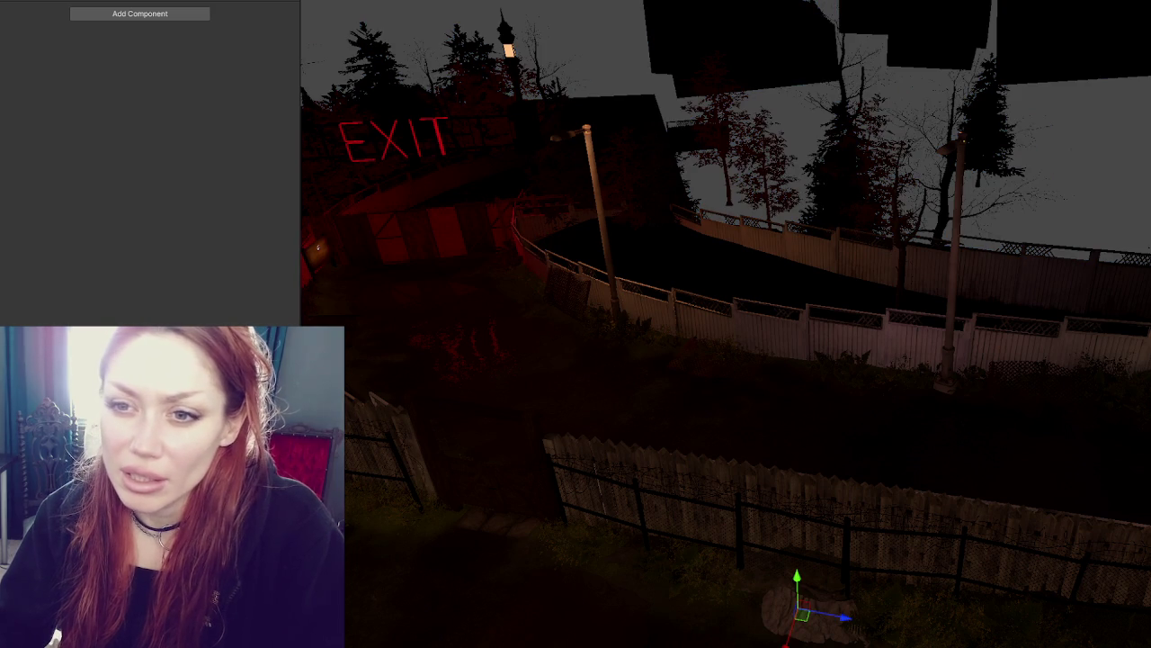
click(317, 246)
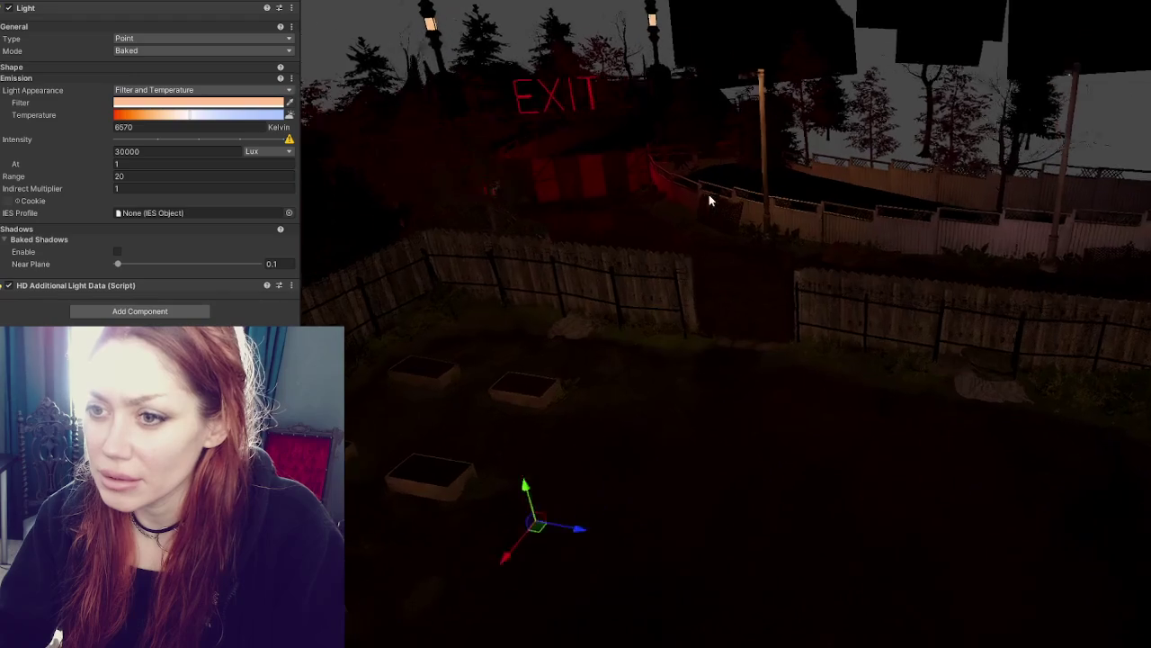
Set the selected point light's intensity to 70000 lux
click(156, 153)
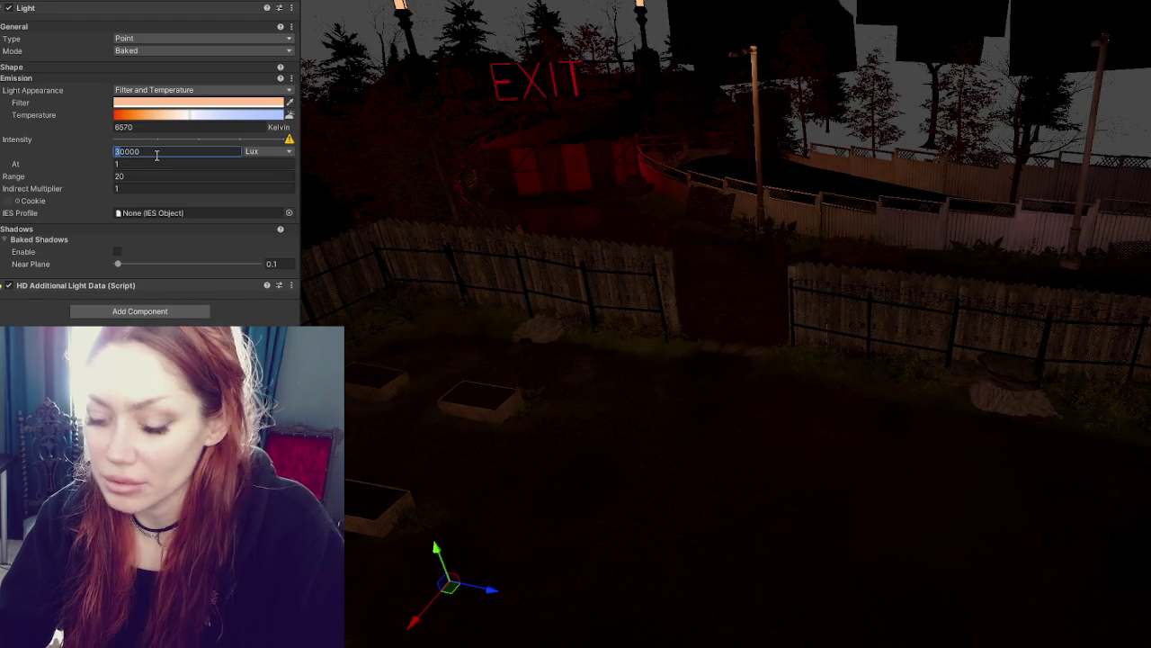
text(70000)
key(Return)
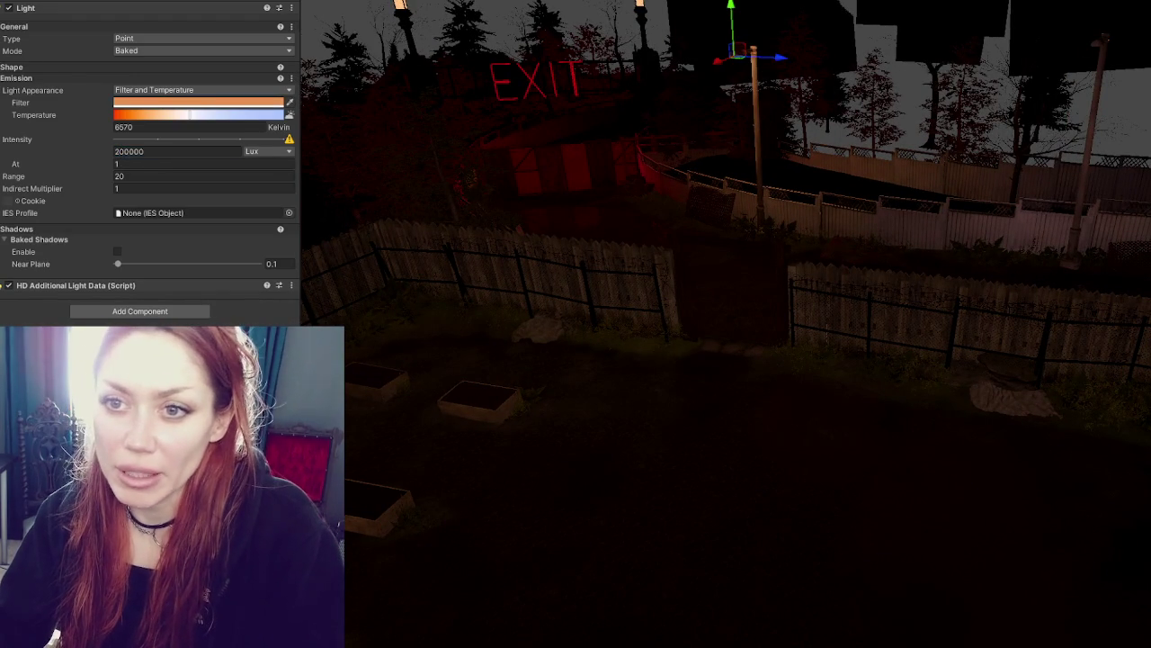
Give the other point lights 30000 lux intensity, then return to the Lighting settings
click(162, 151)
text(30000)
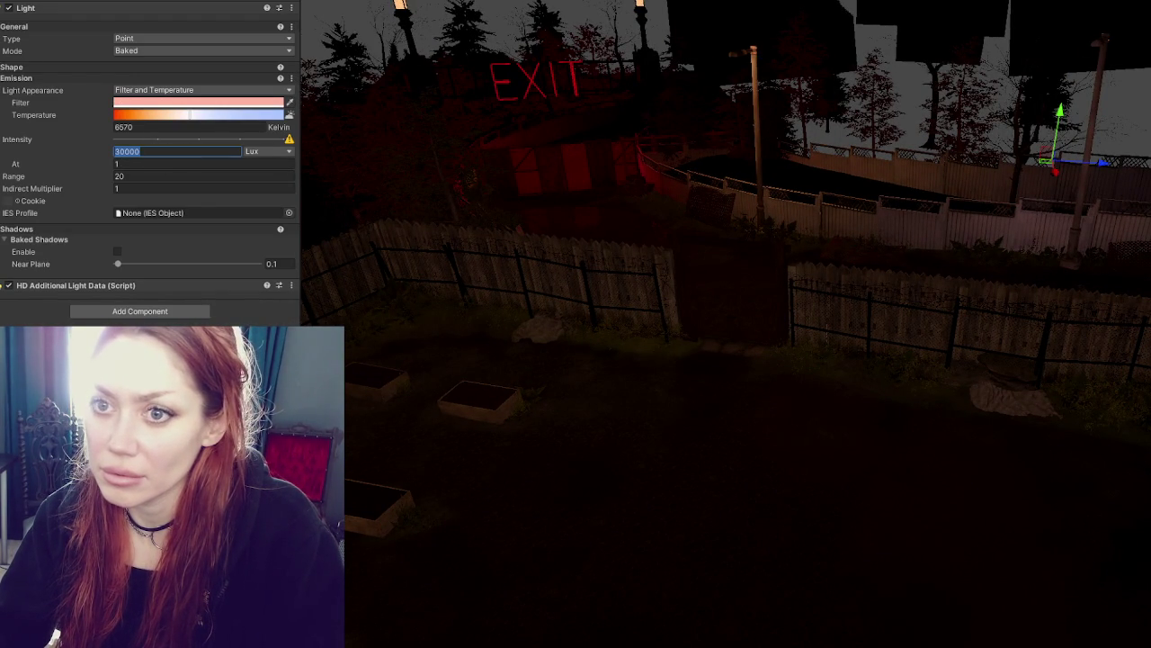
click(130, 151)
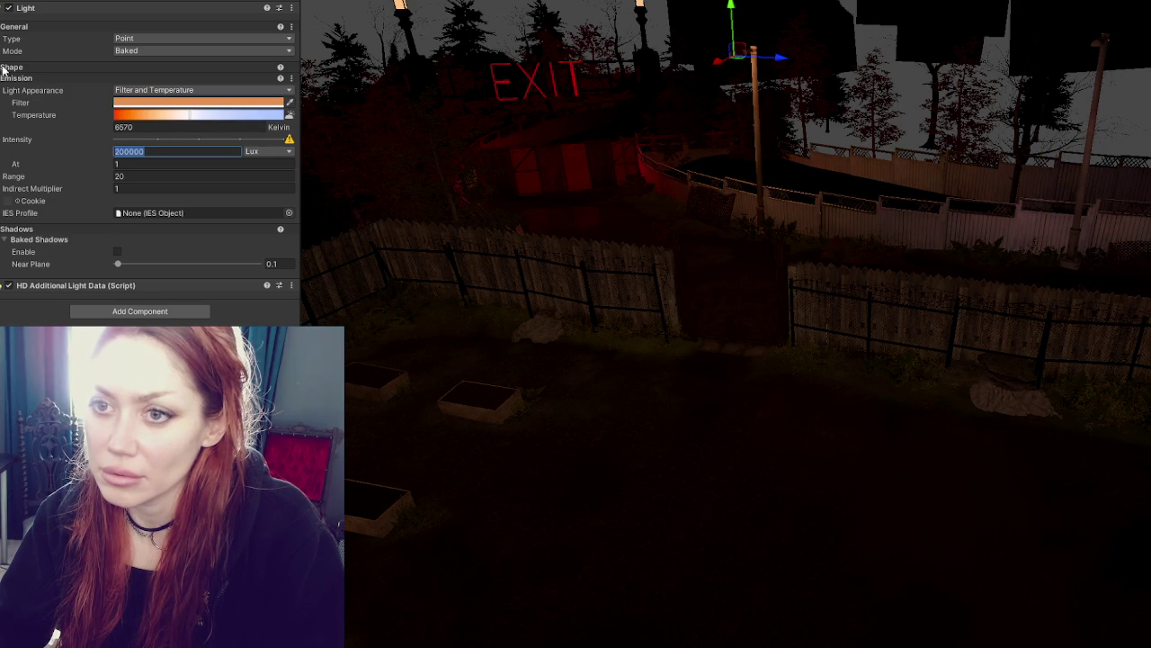
text(30000)
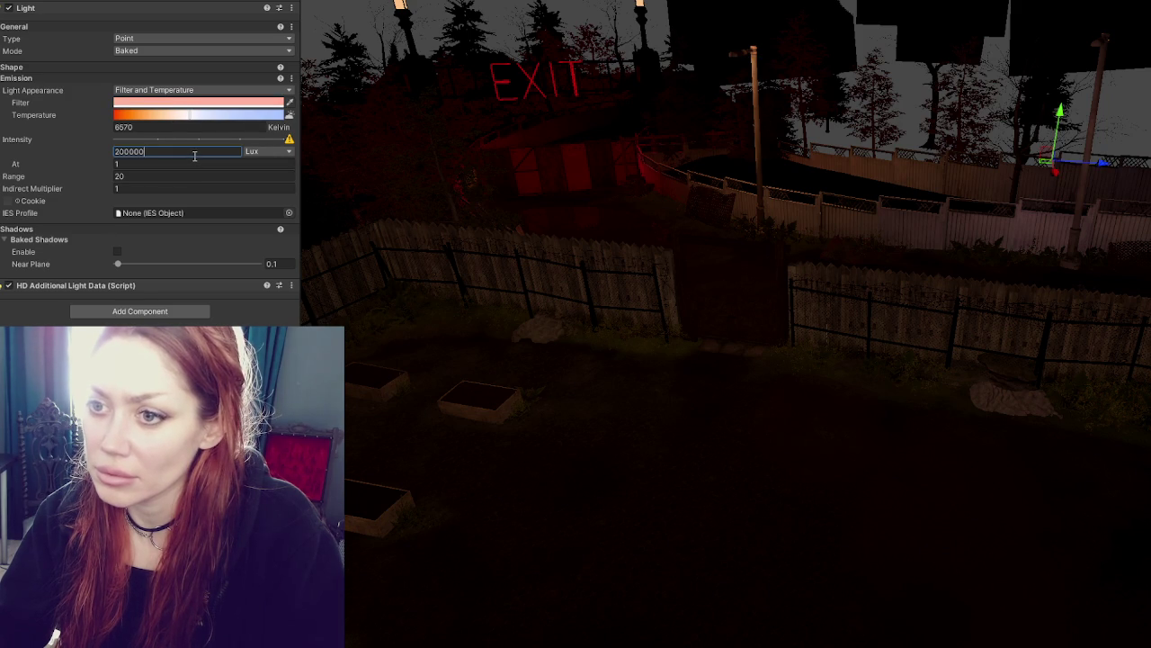
key(Return)
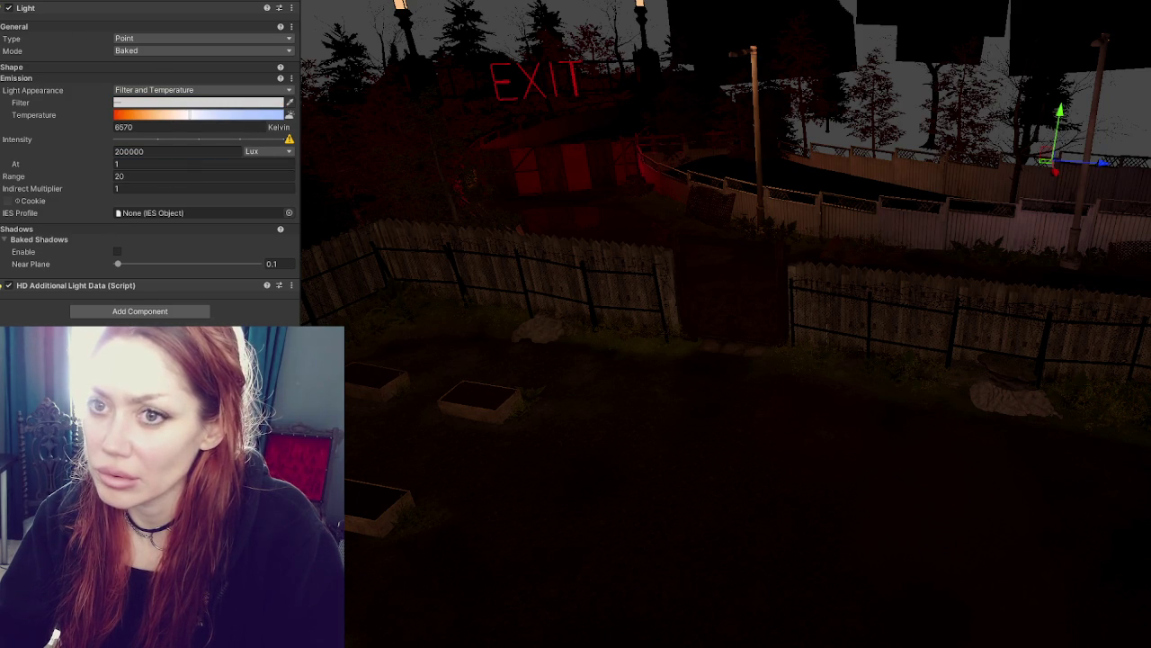
click(542, 83)
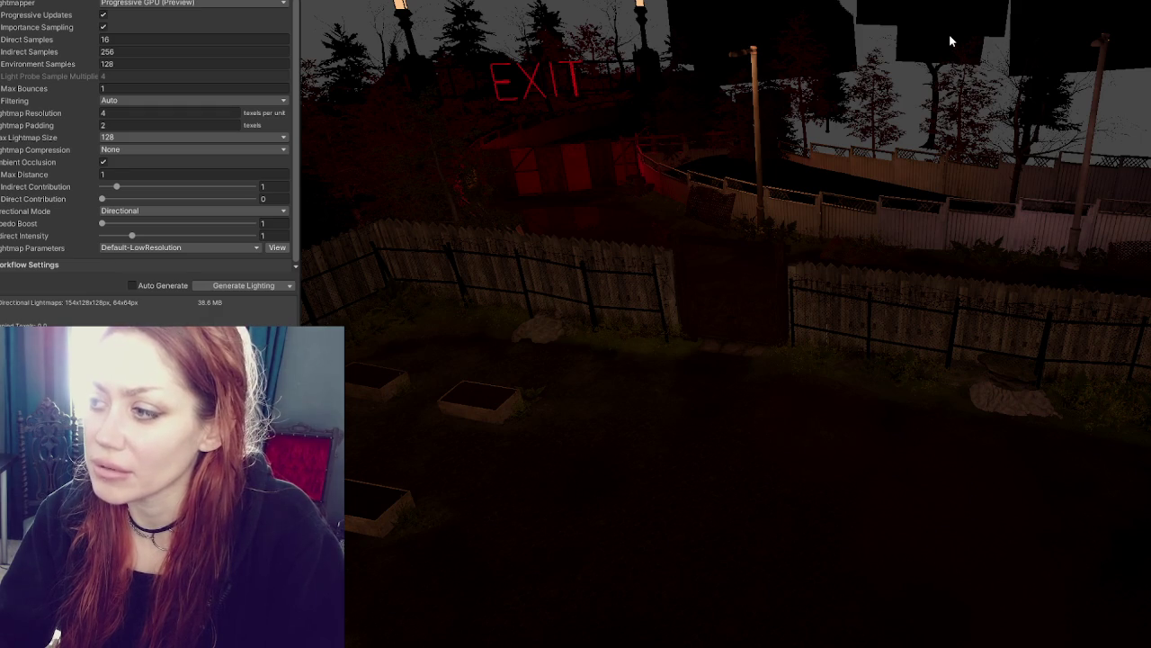
click(103, 114)
Set Lightmap Resolution to 10 and Generate Lighting to bake the scene
text(4)
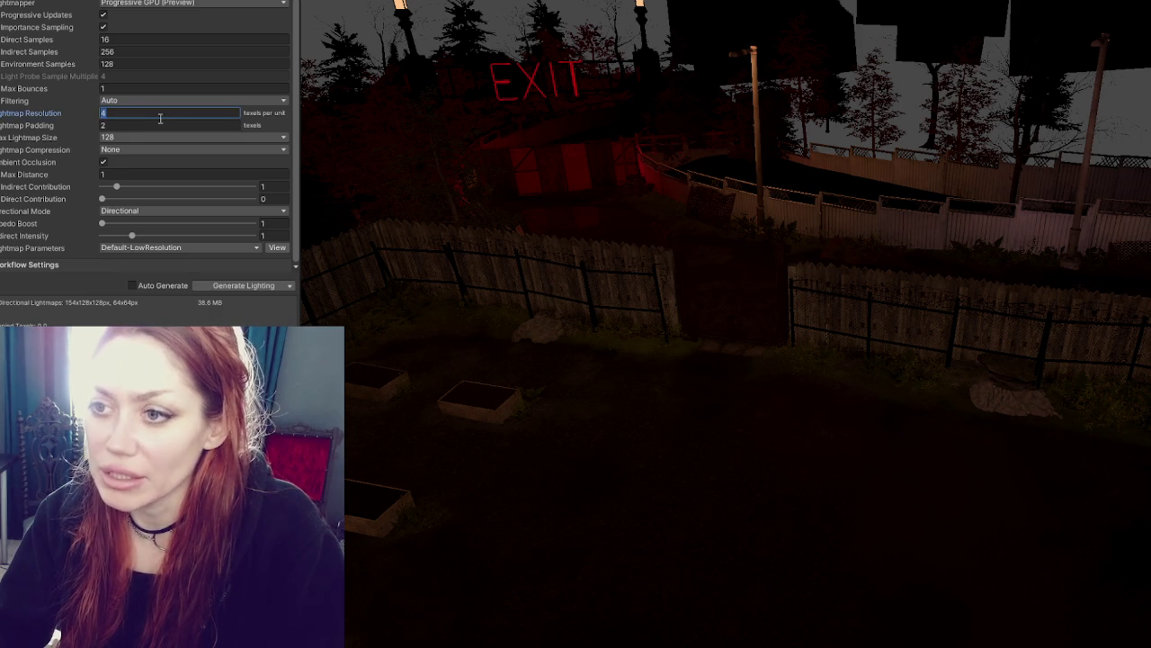
text(10)
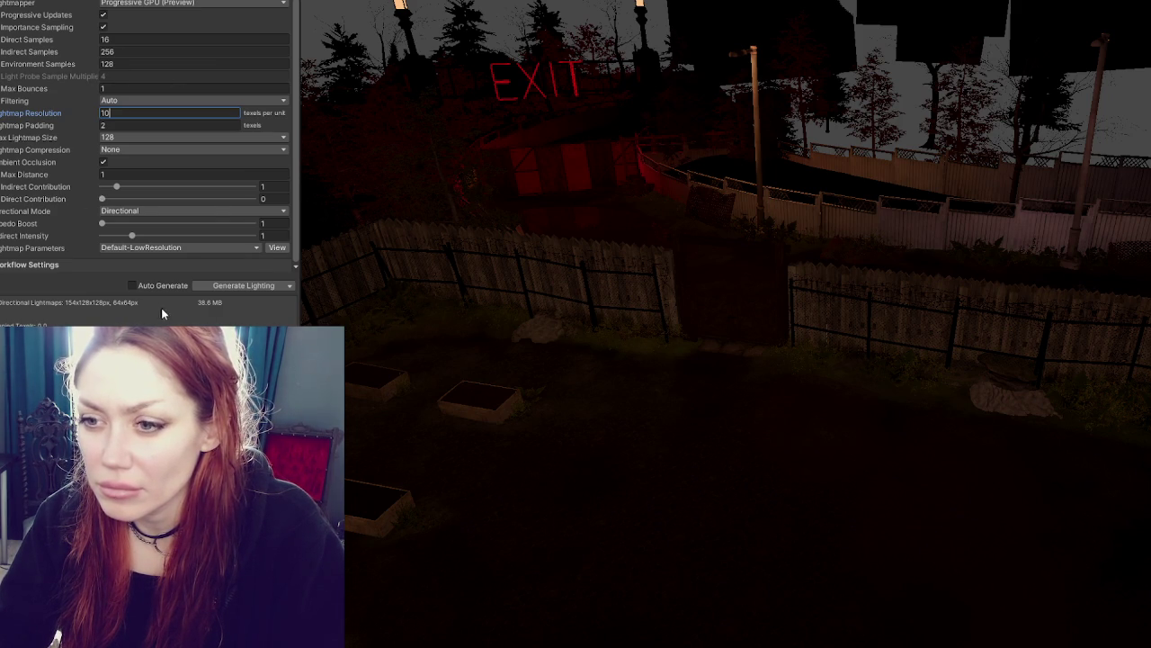
click(238, 285)
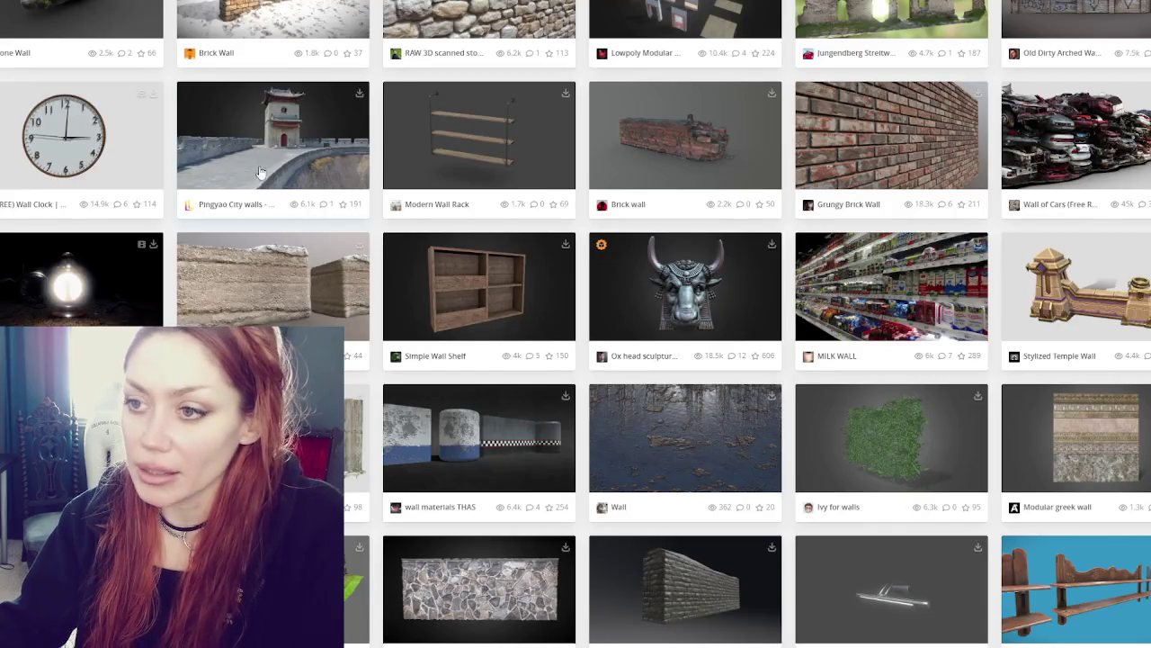
scroll(270, 179, down, 1)
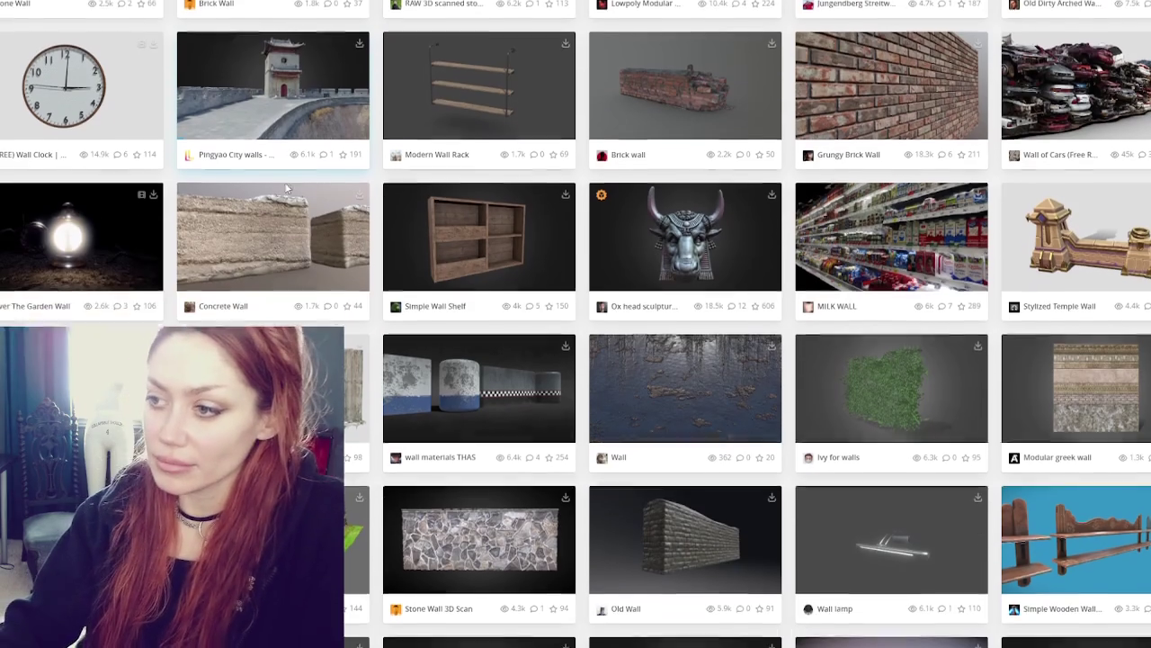
Open Concrete Wall 01, orbit it in the 3D viewer, then use its card's options in the results
scroll(315, 234, down, 2)
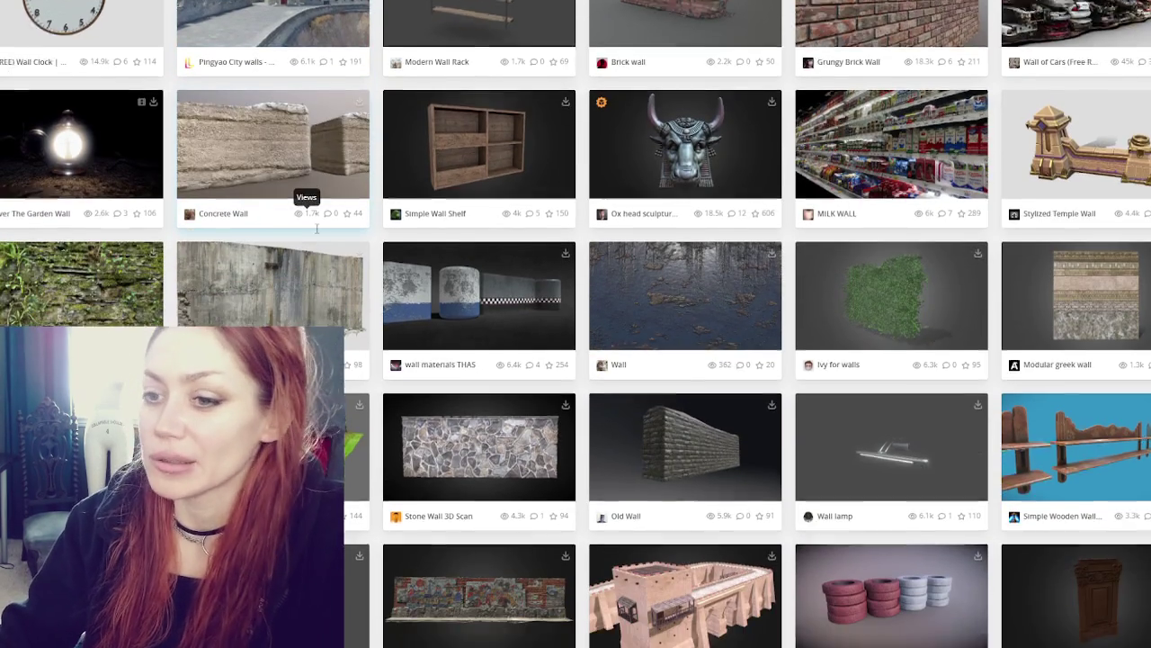
click(296, 183)
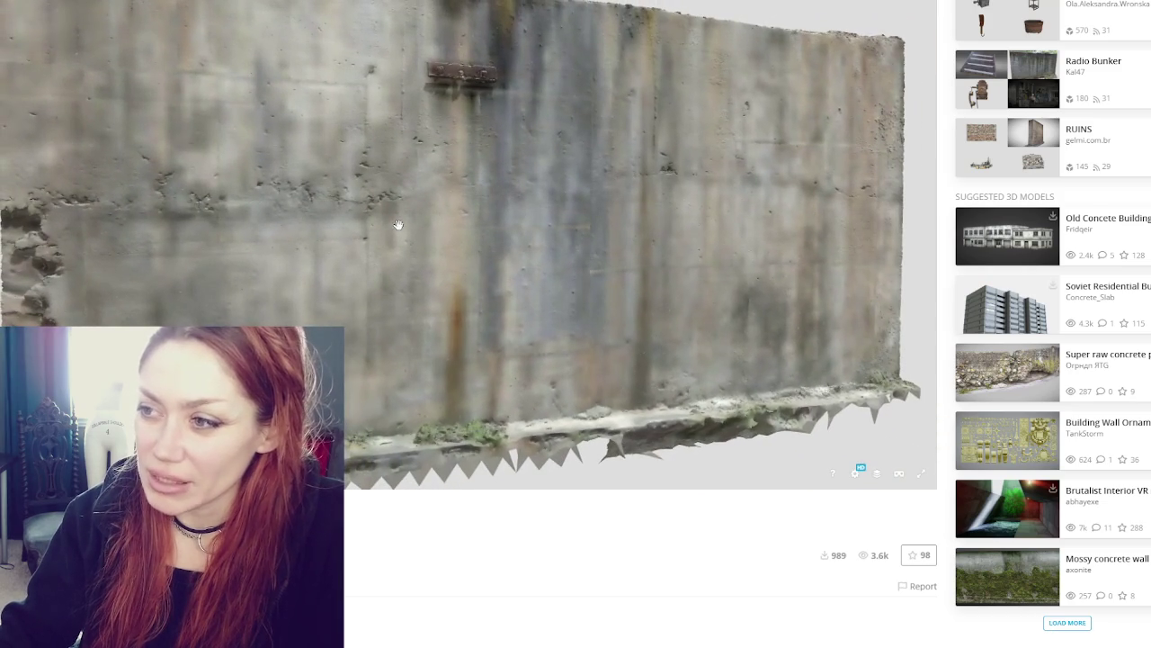
mouse_move(402, 226)
mouse_down()
mouse_move(495, 225)
mouse_move(481, 234)
mouse_move(504, 253)
mouse_move(612, 230)
mouse_move(584, 216)
mouse_move(627, 194)
mouse_move(609, 188)
mouse_move(613, 199)
mouse_up()
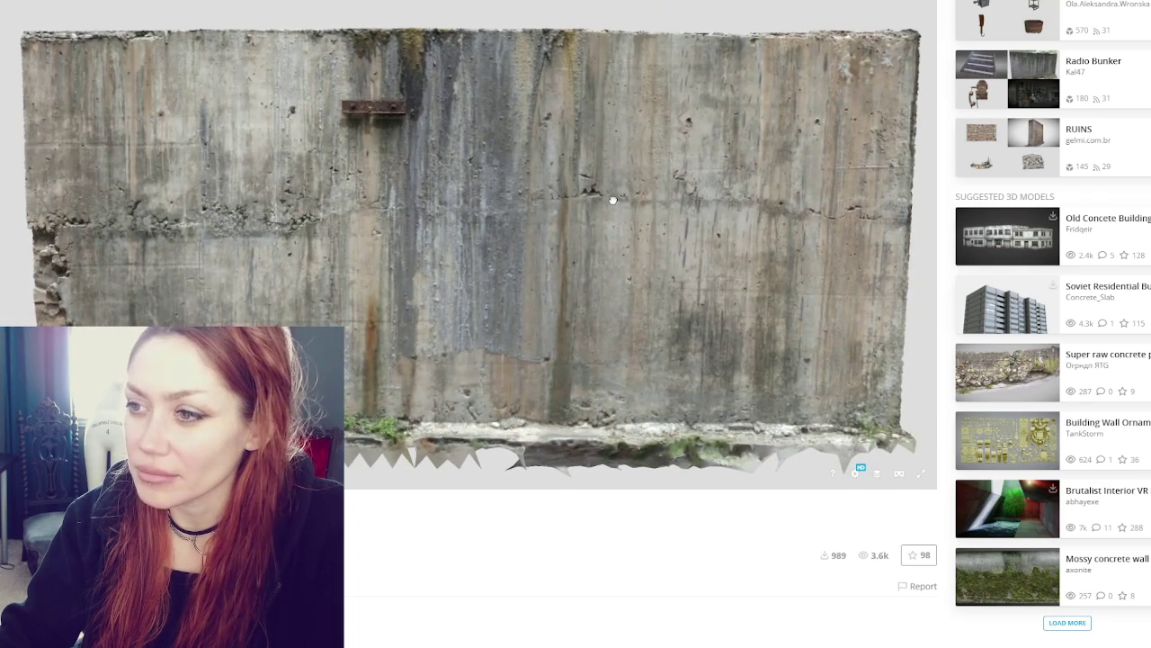
scroll(612, 199, down, 2)
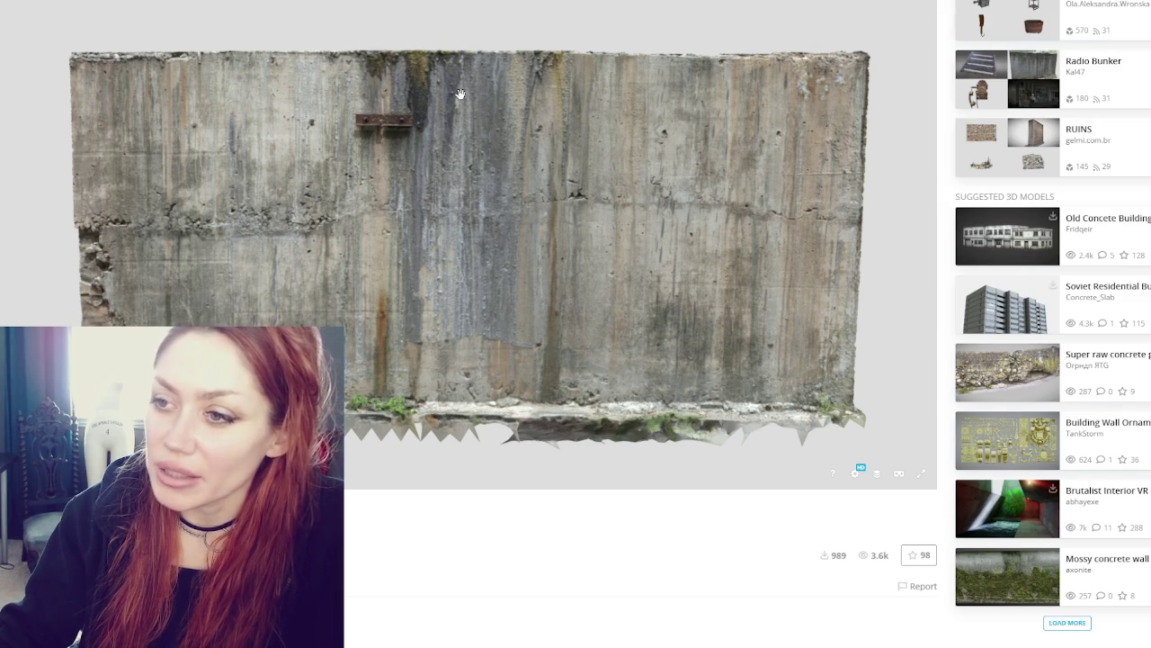
right_click(264, 205)
click(290, 210)
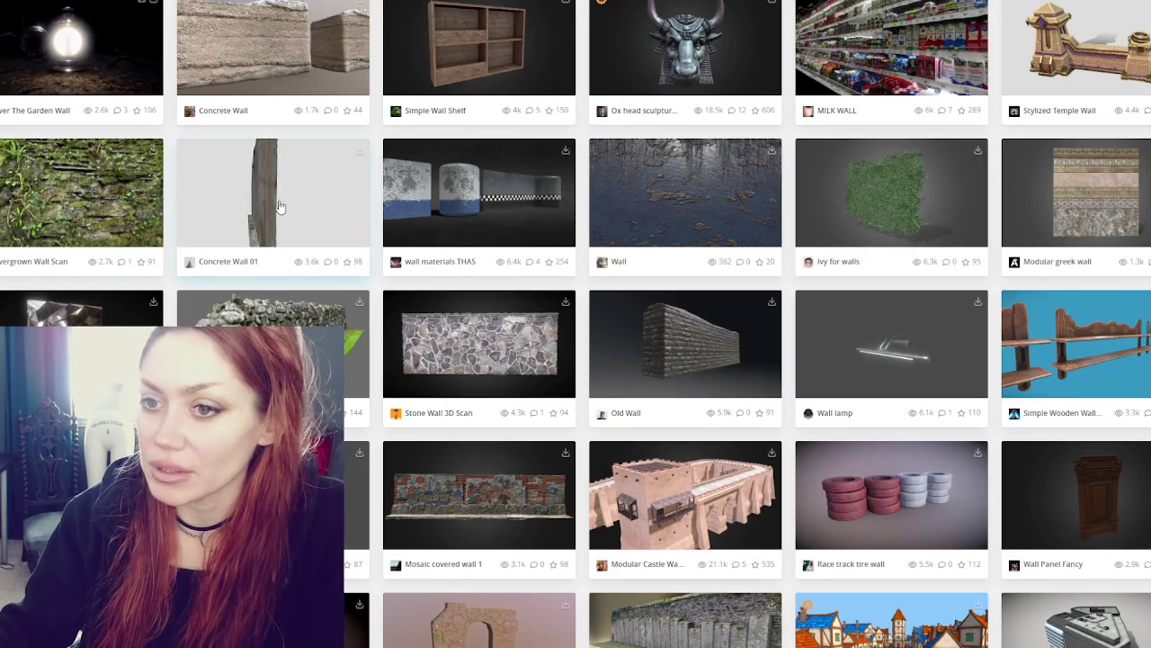
click(673, 225)
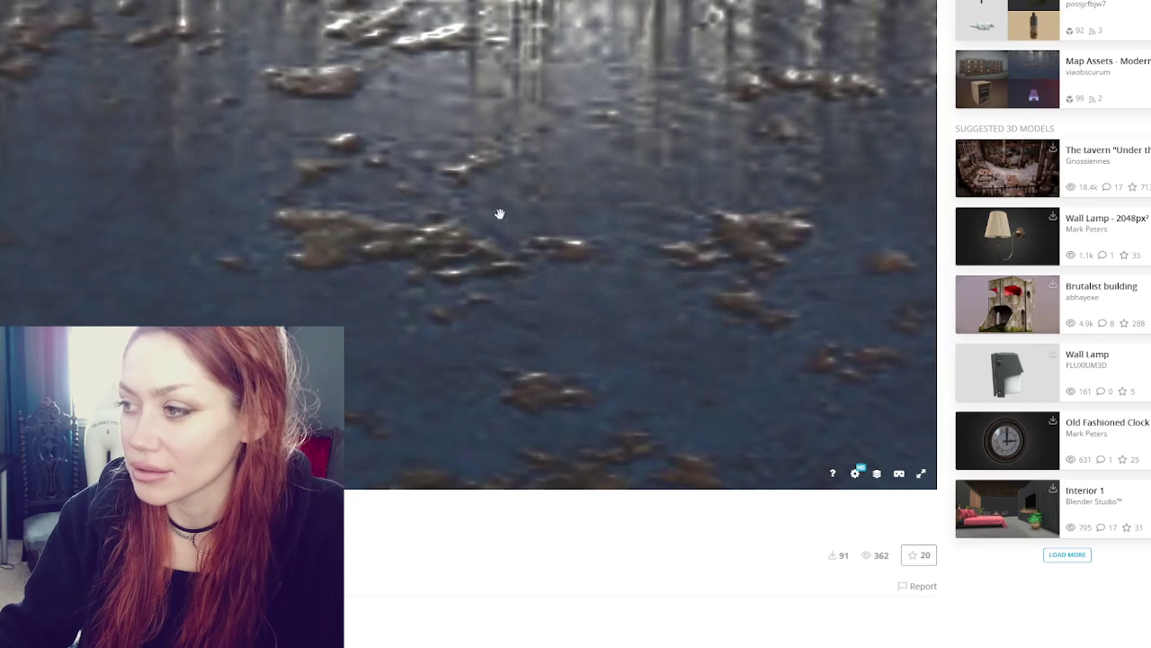
scroll(496, 209, down, 3)
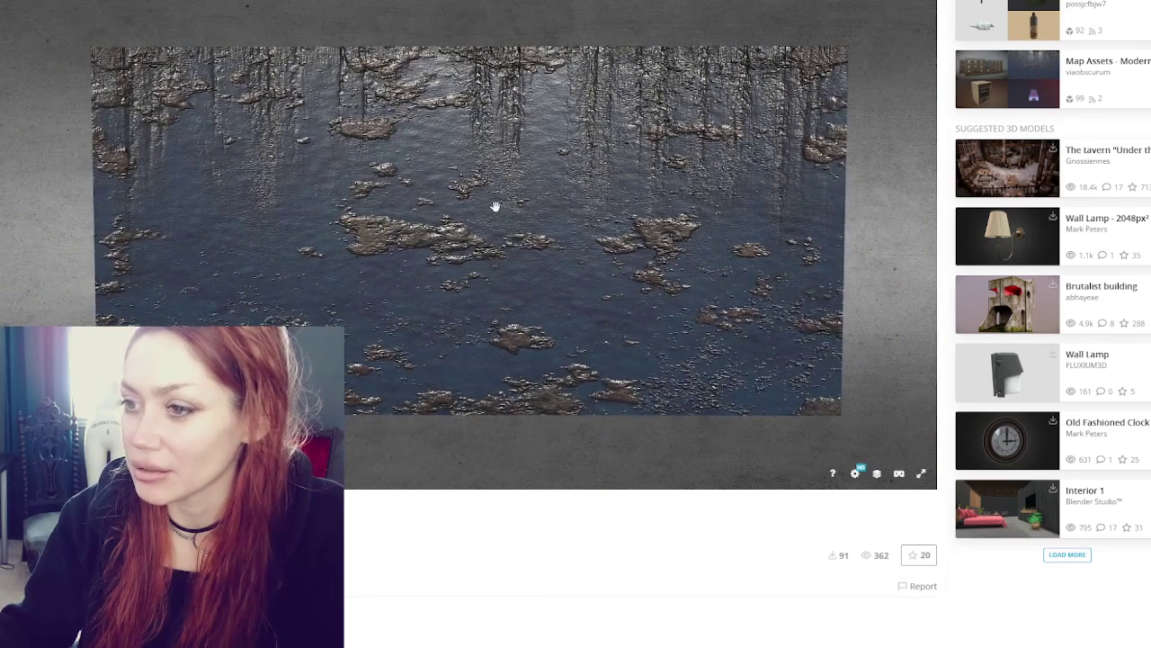
key(alt+Left)
scroll(378, 218, down, 2)
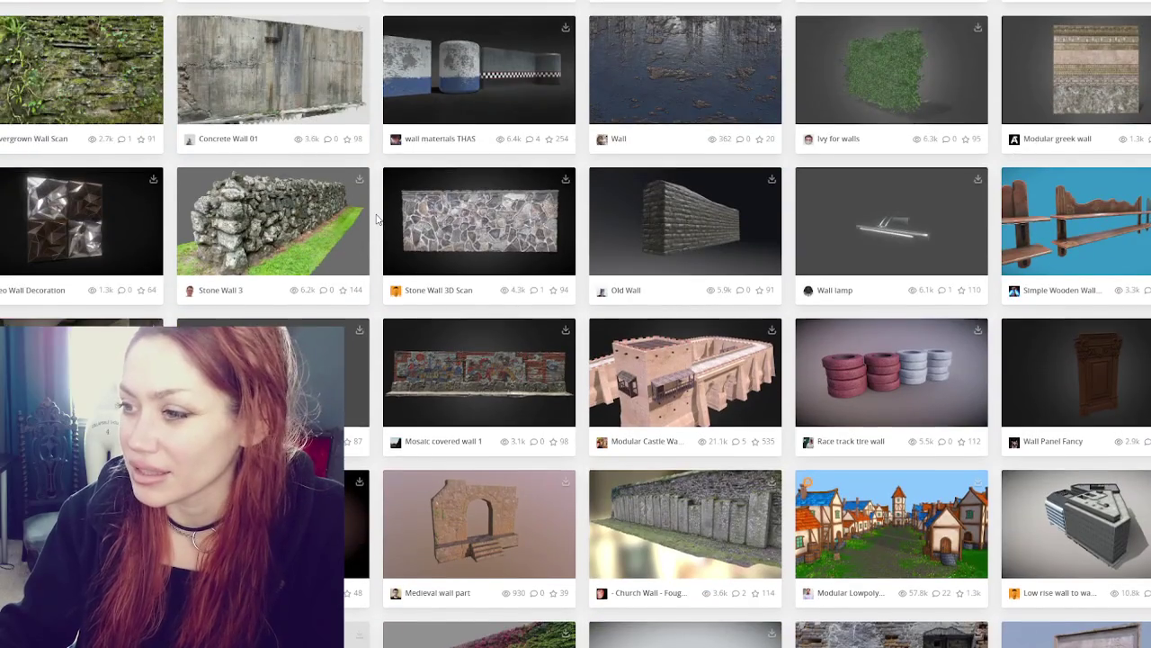
scroll(378, 218, down, 2)
scroll(378, 219, down, 3)
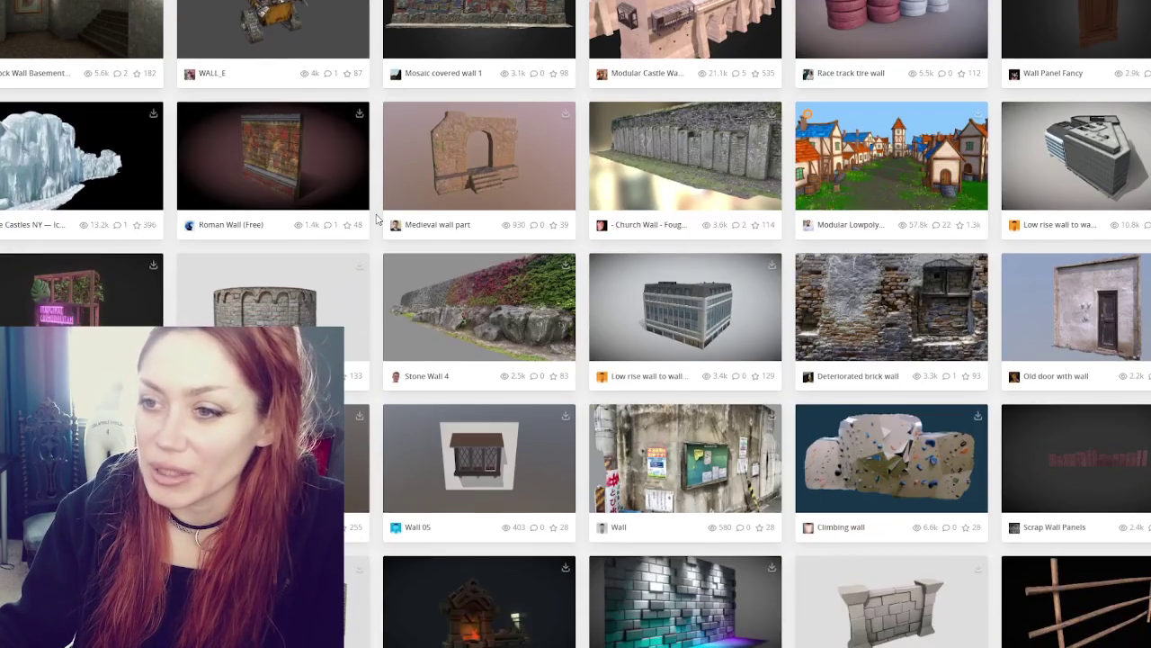
scroll(378, 219, down, 1)
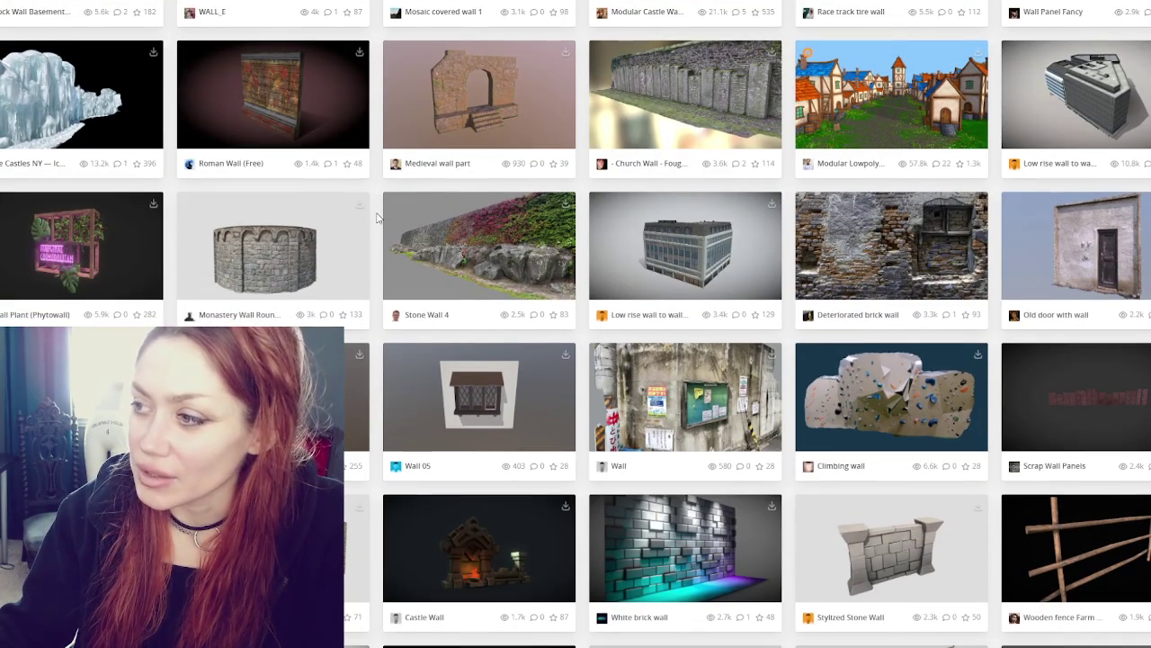
scroll(378, 219, down, 2)
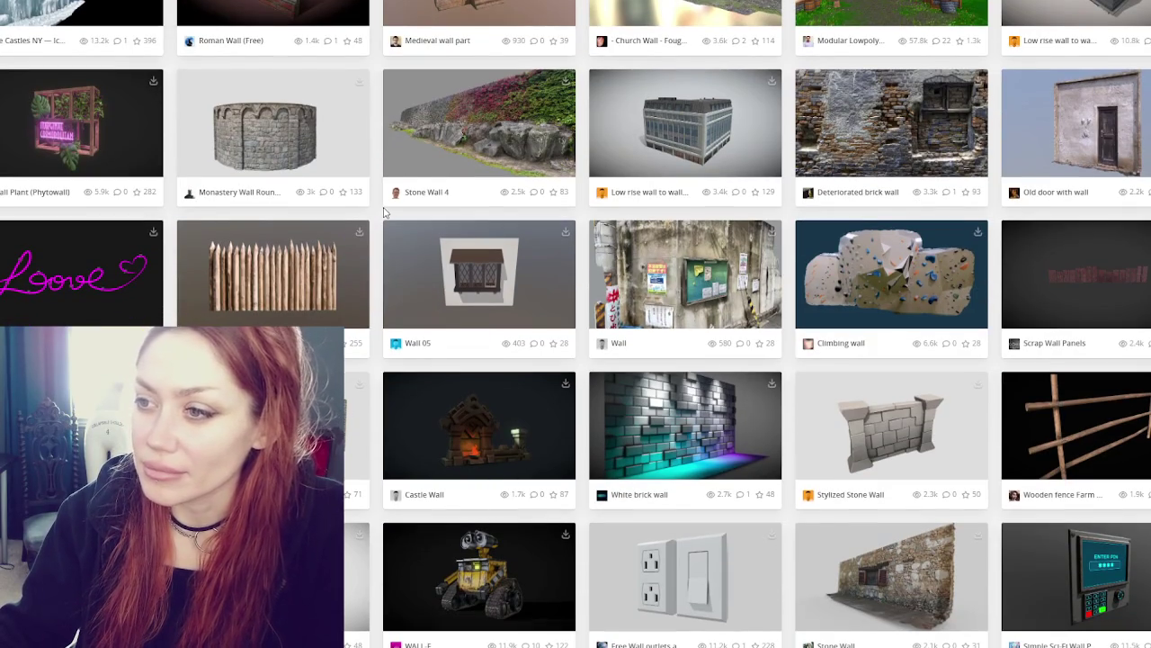
click(425, 160)
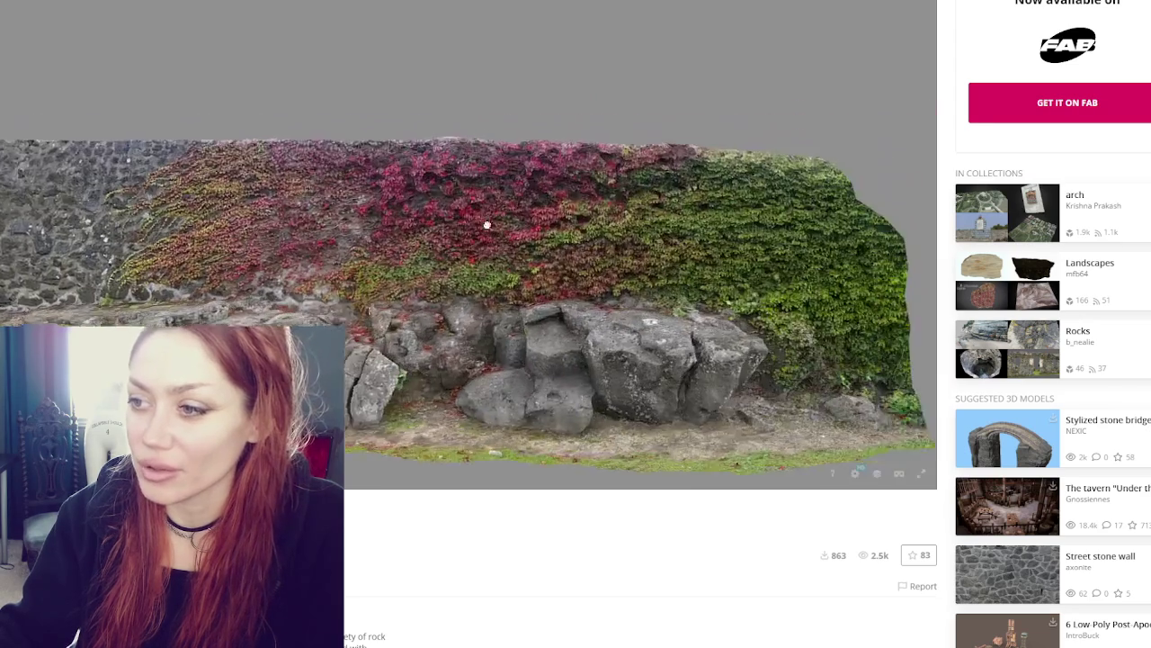
scroll(496, 213, up, 3)
scroll(578, 286, up, 3)
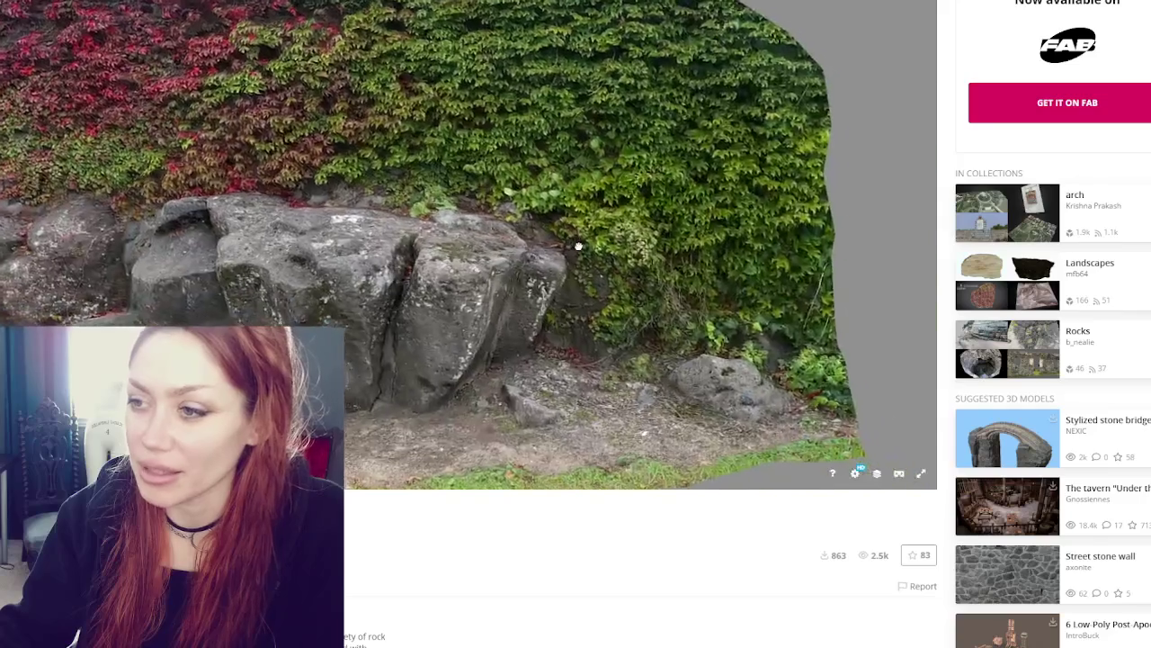
drag(578, 286, 548, 276)
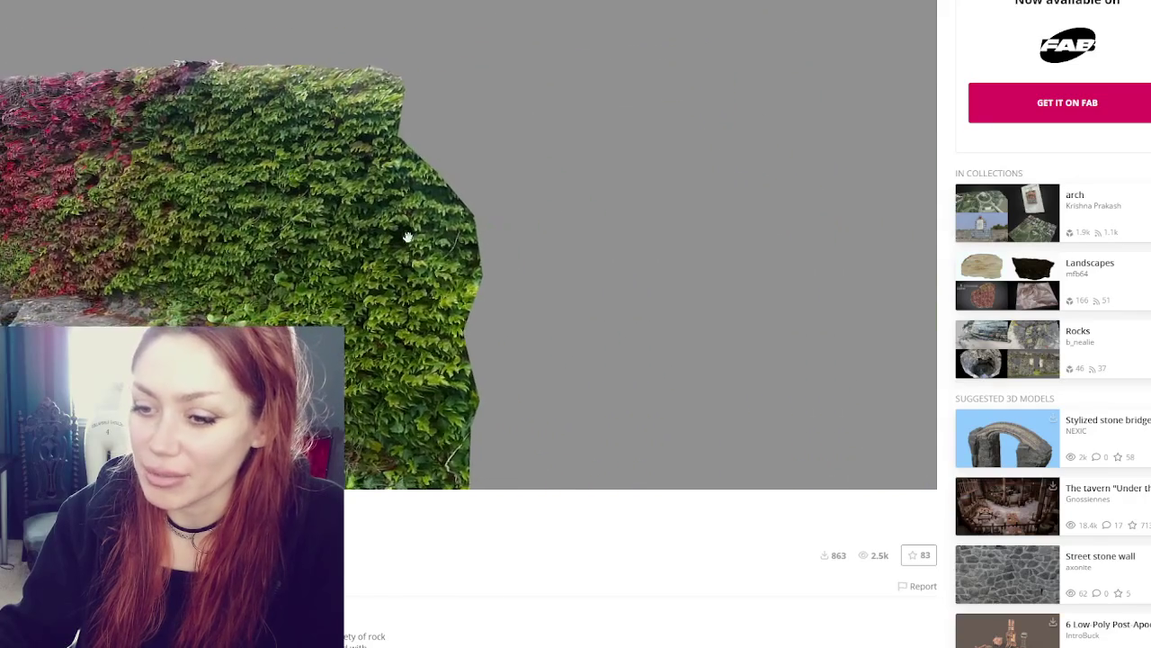
drag(398, 235, 495, 224)
scroll(495, 224, up, 5)
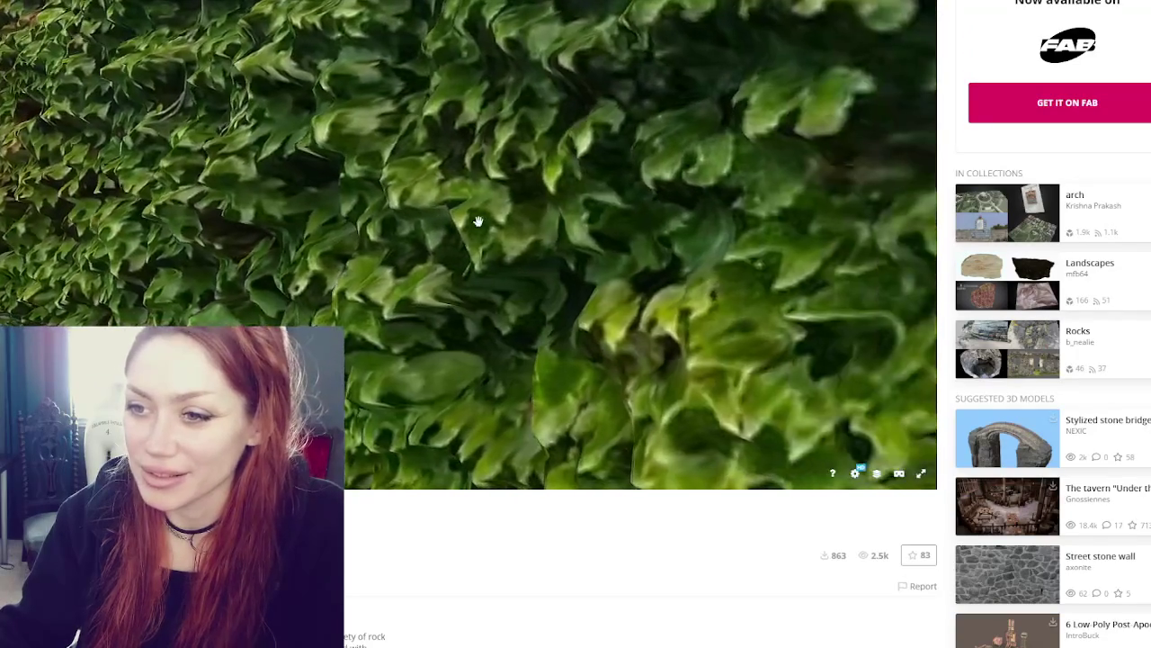
scroll(474, 218, down, 5)
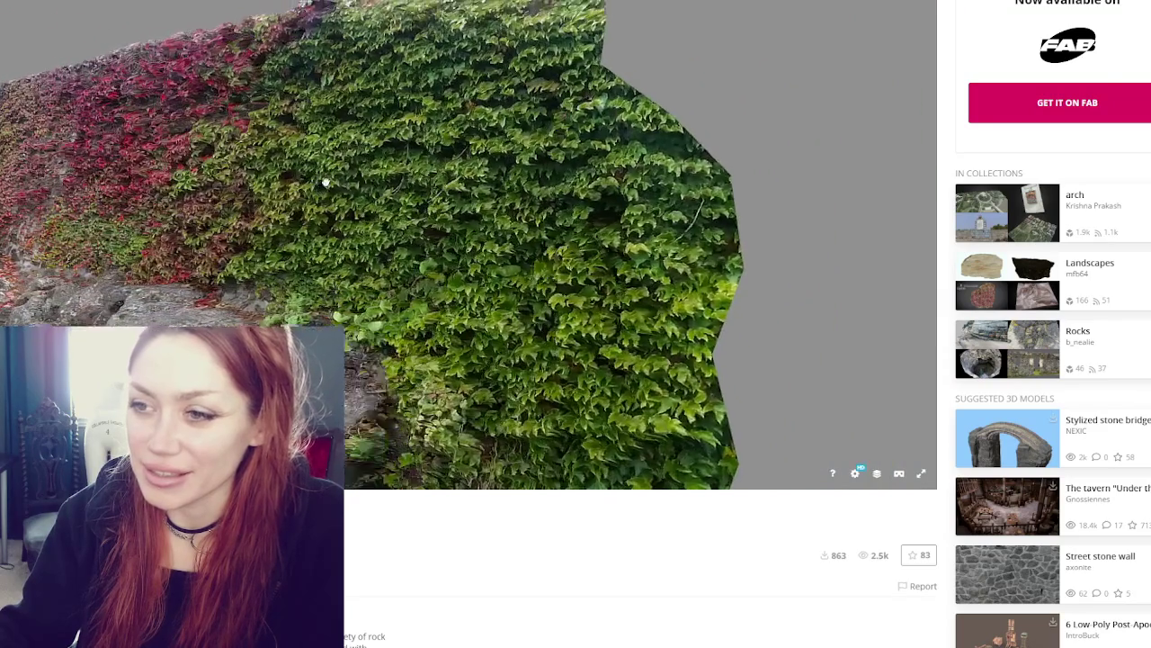
mouse_move(326, 182)
mouse_down()
mouse_move(429, 193)
mouse_move(332, 198)
mouse_move(465, 203)
mouse_up()
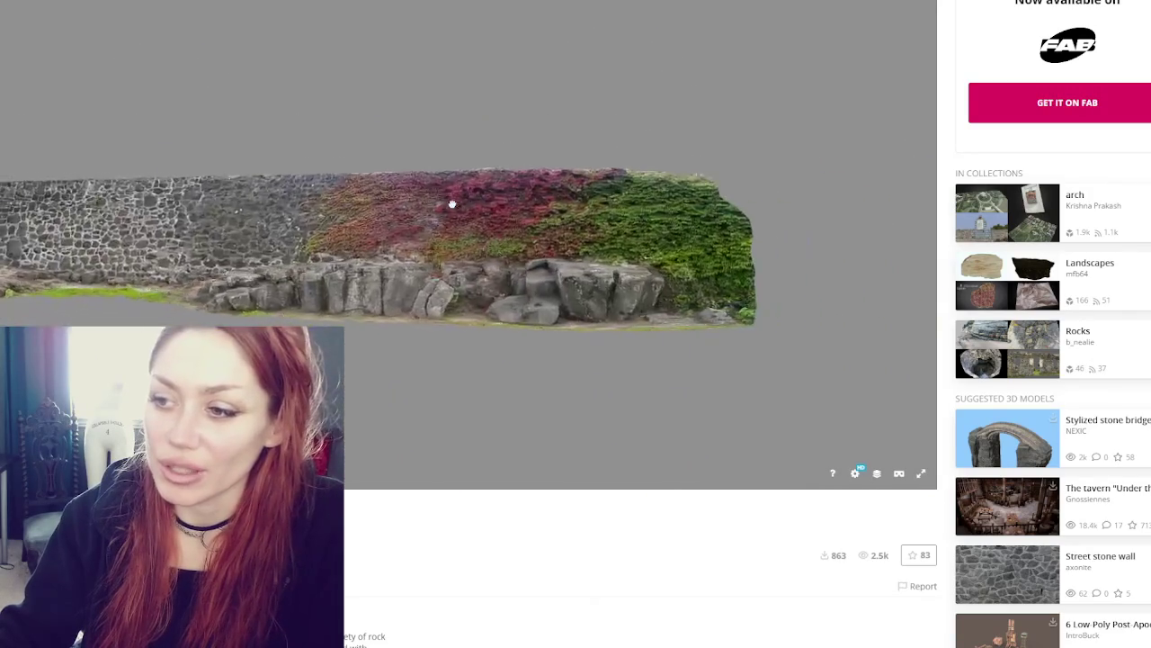
drag(489, 239, 570, 195)
scroll(500, 207, up, 5)
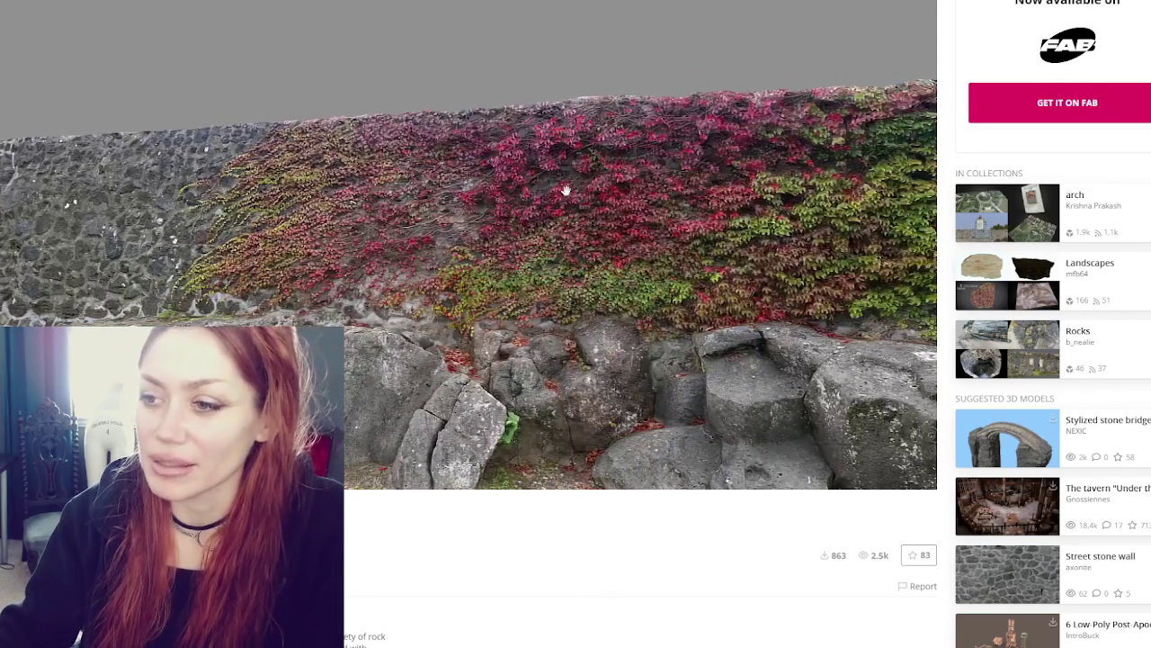
scroll(581, 188, down, 5)
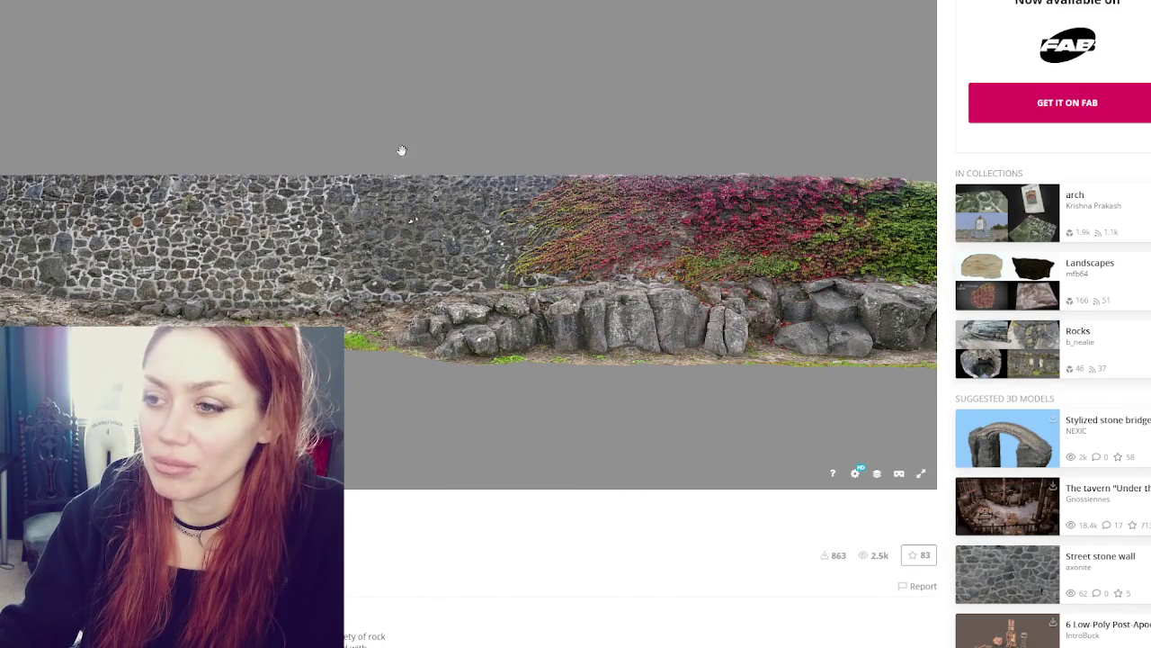
scroll(508, 219, up, 10)
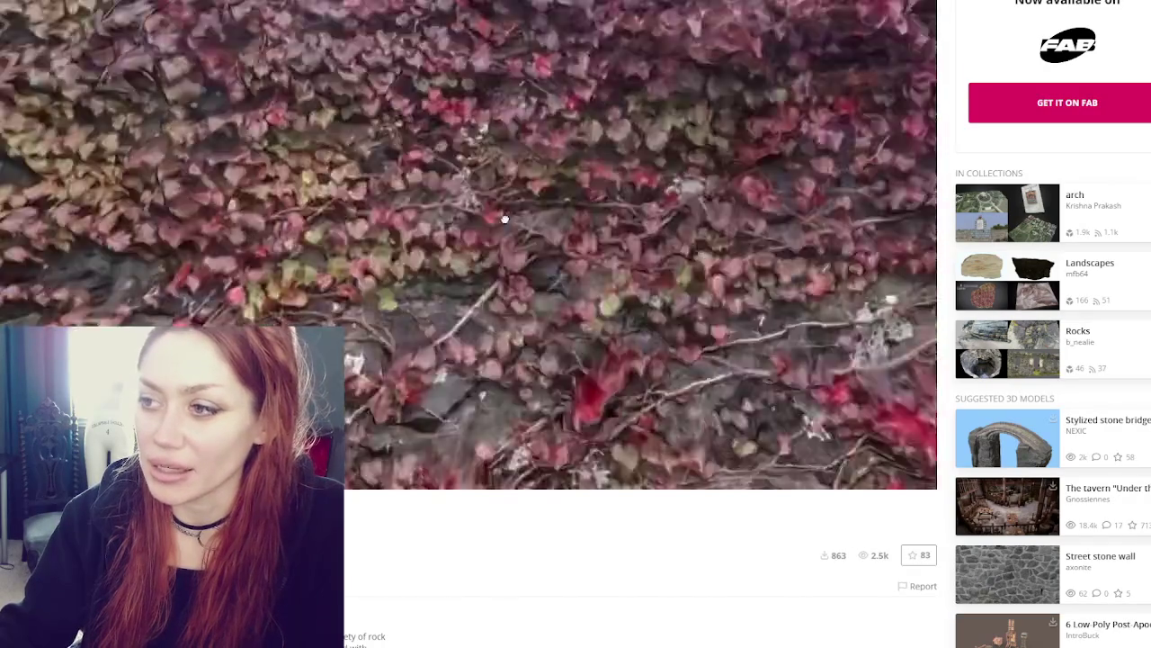
scroll(156, 115, down, 5)
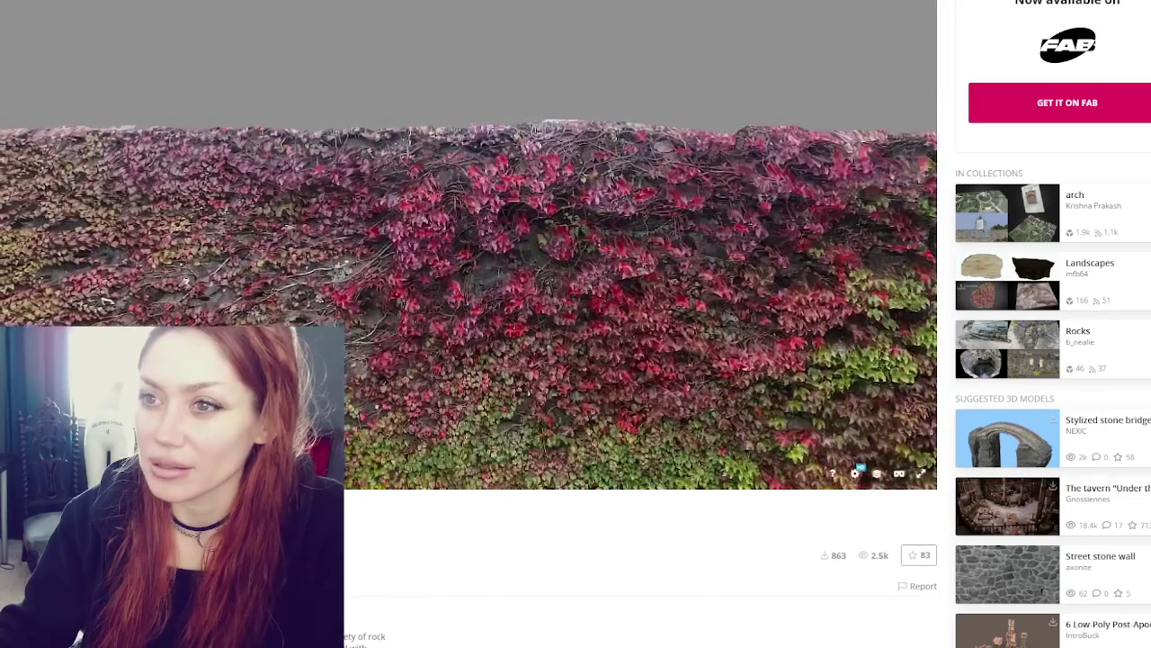
key(alt+Left)
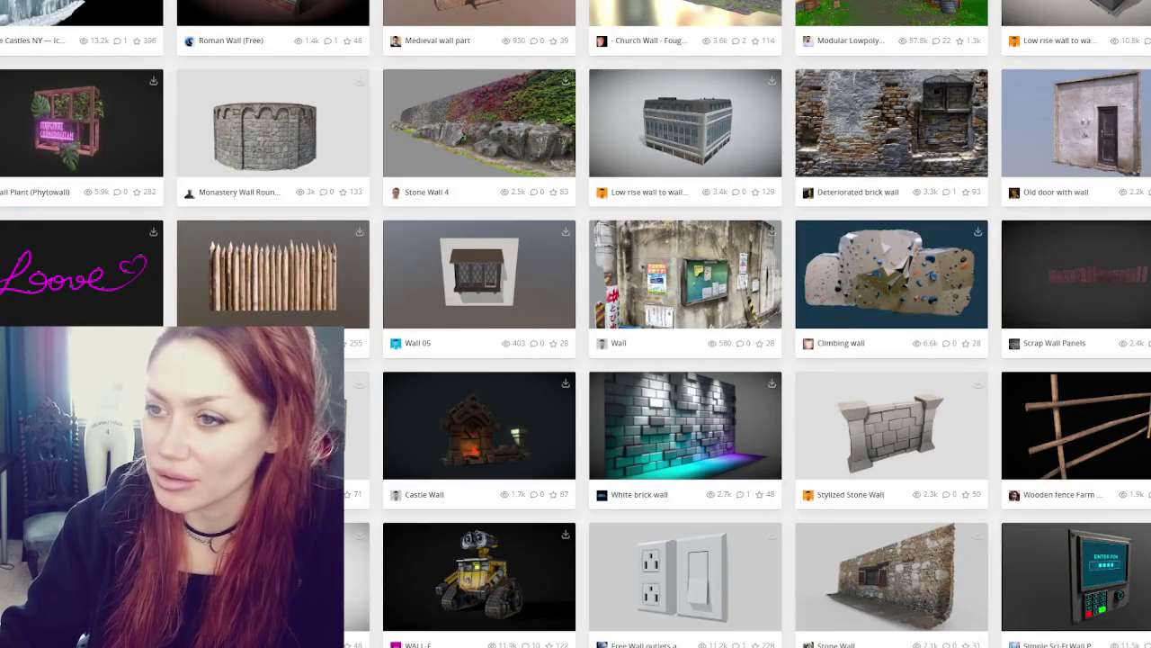
scroll(461, 135, down, 2)
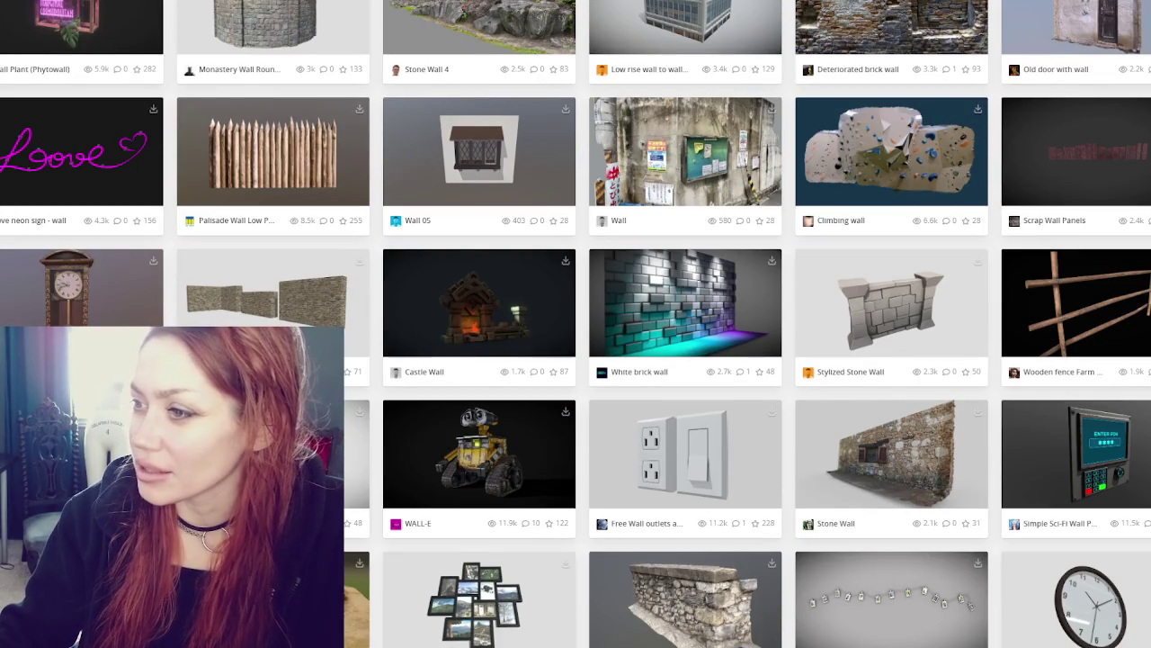
scroll(575, 324, down, 5)
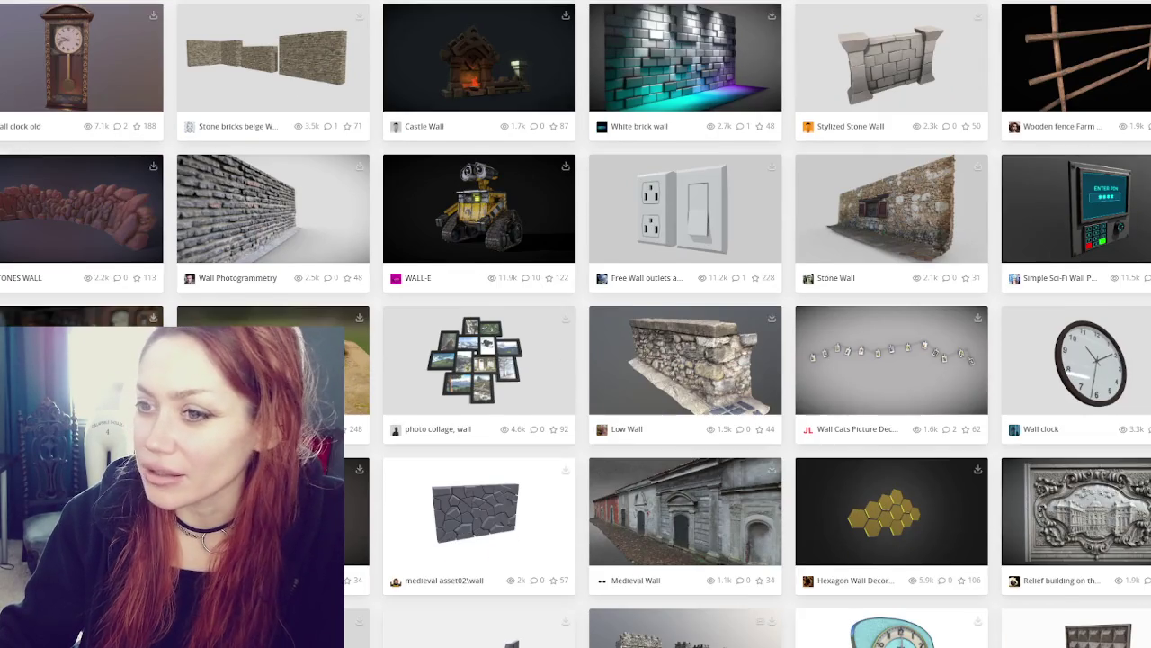
scroll(576, 324, down, 5)
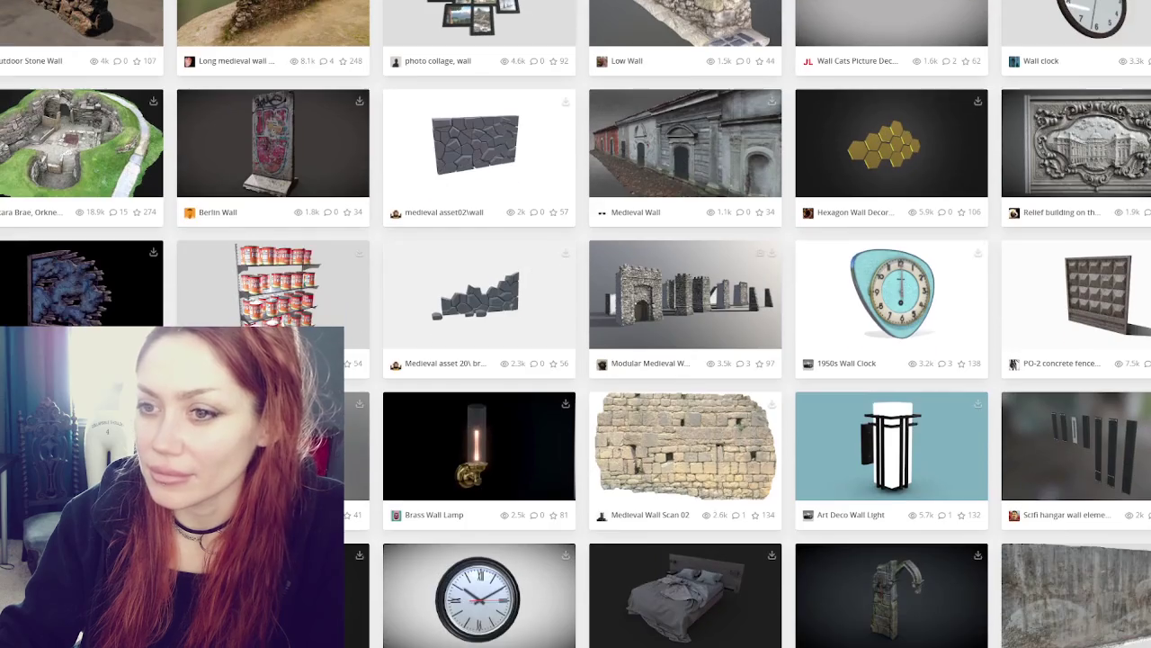
scroll(576, 324, down, 1)
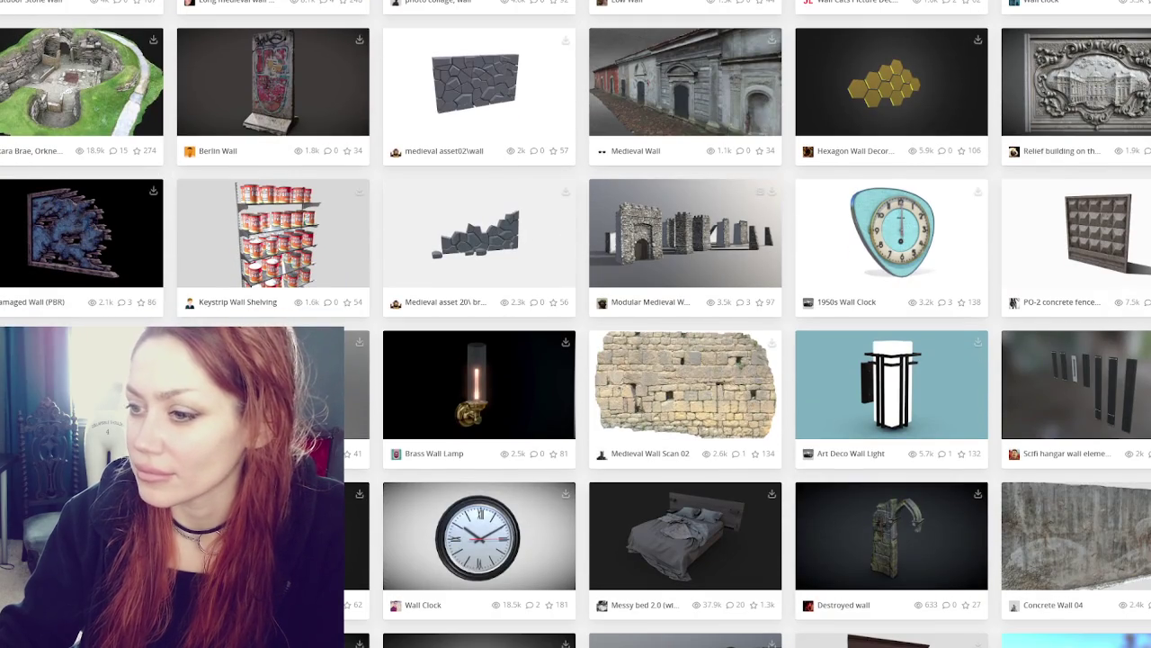
scroll(575, 324, down, 3)
scroll(575, 324, down, 3)
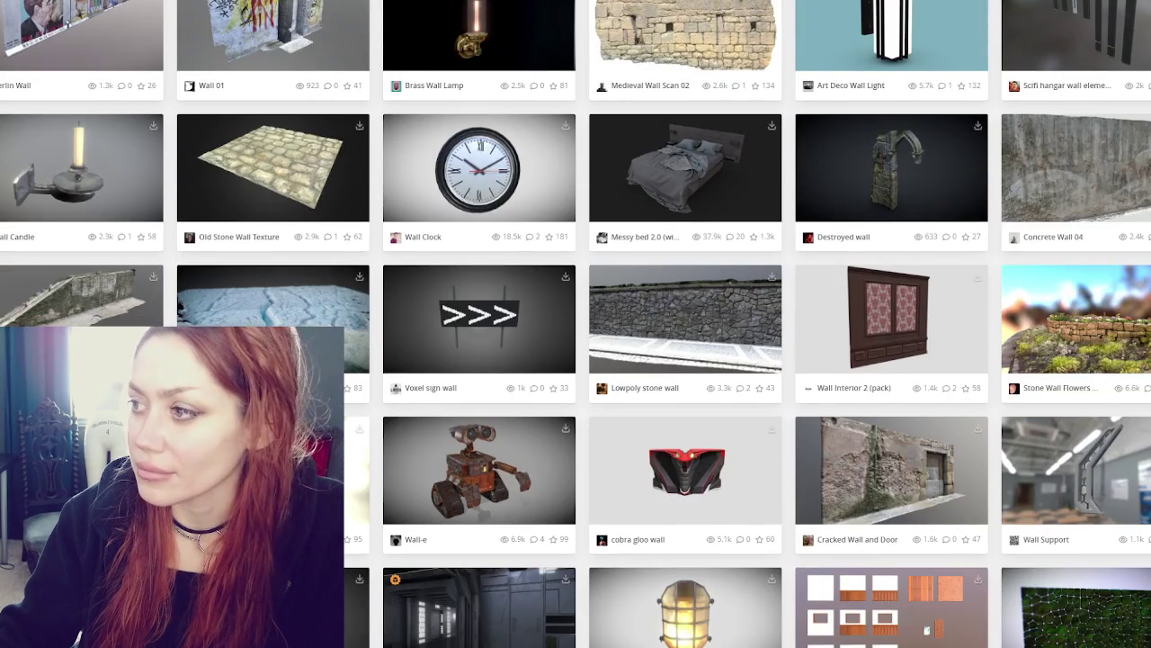
scroll(576, 323, down, 3)
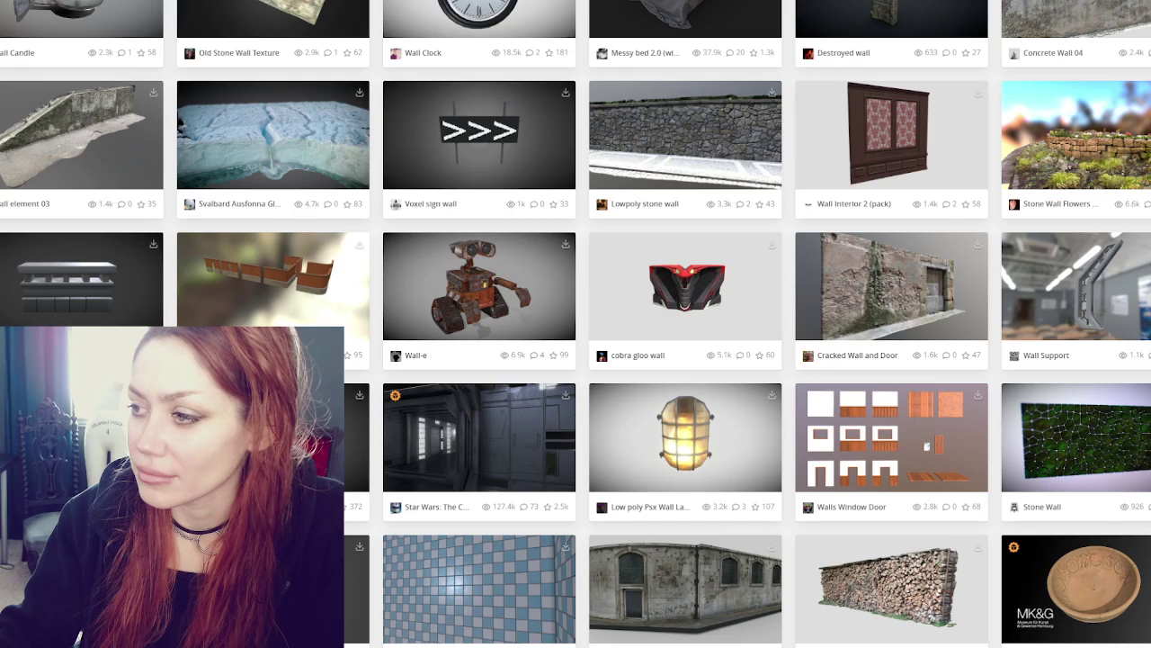
scroll(576, 324, down, 4)
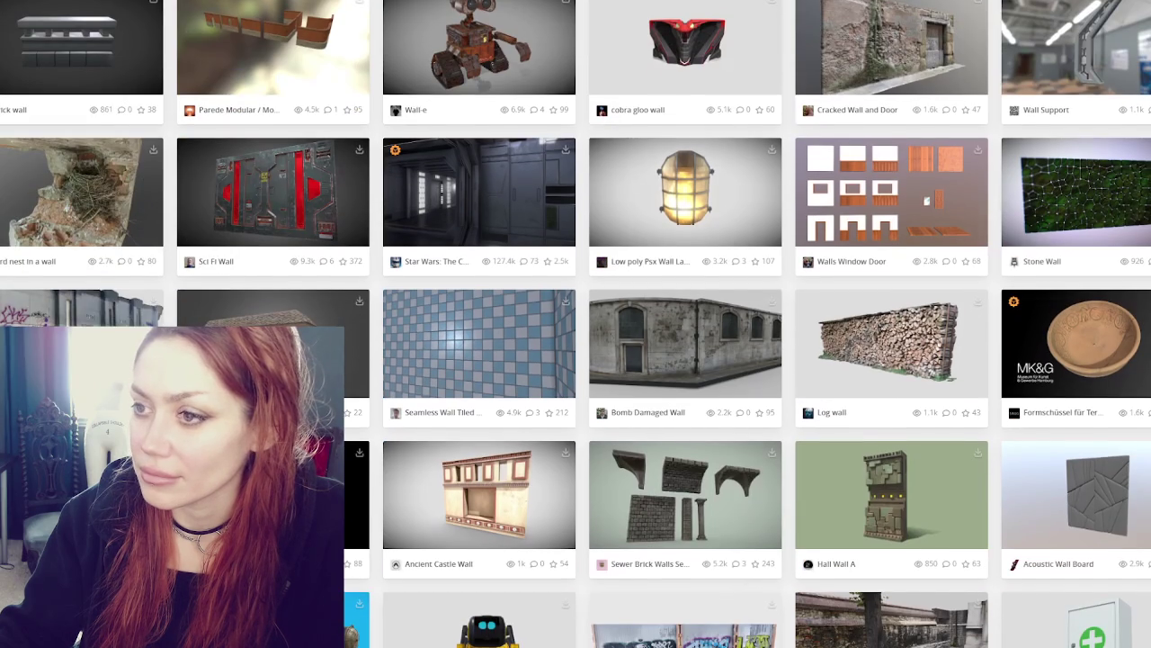
scroll(576, 324, down, 5)
scroll(575, 324, down, 5)
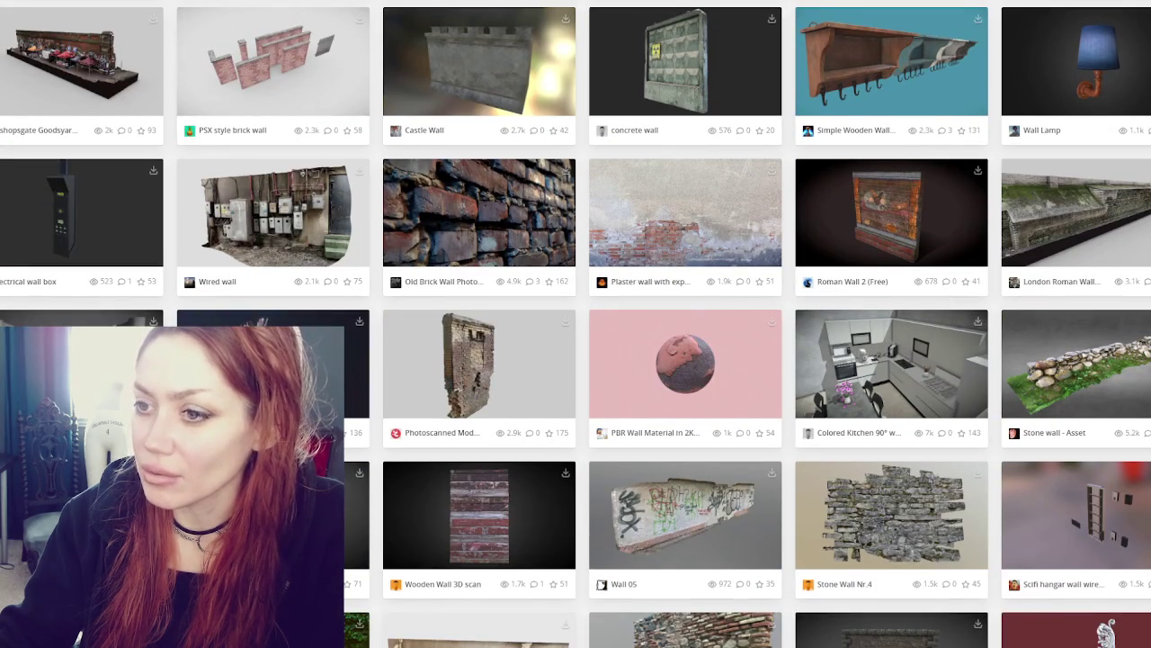
scroll(576, 324, down, 4)
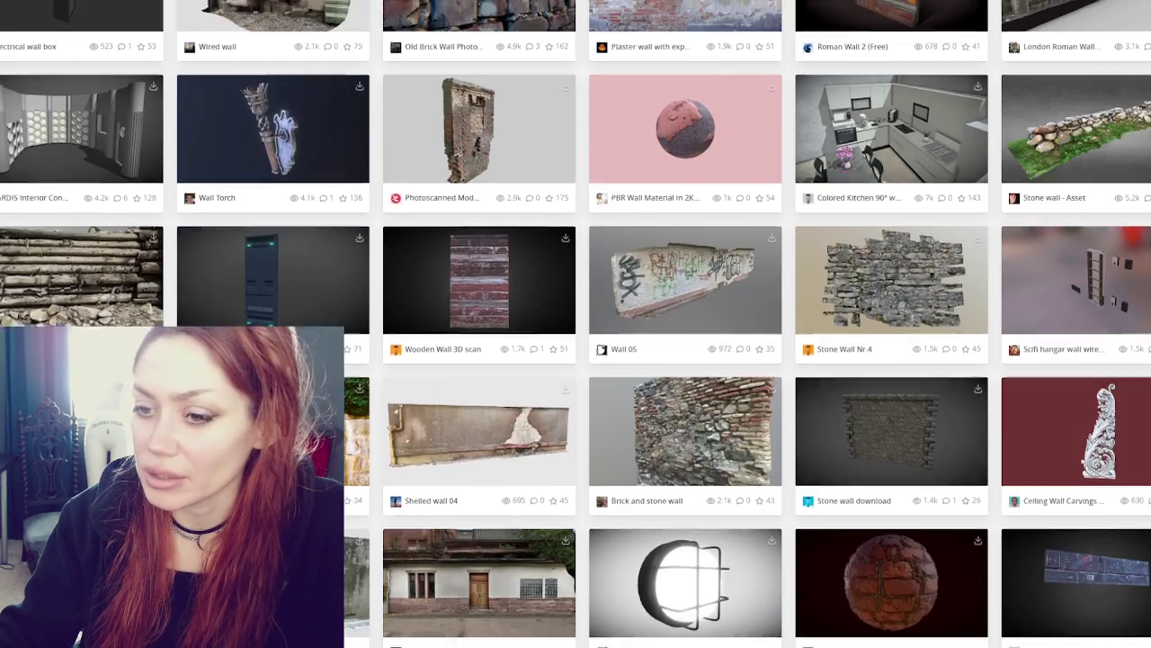
scroll(576, 324, down, 4)
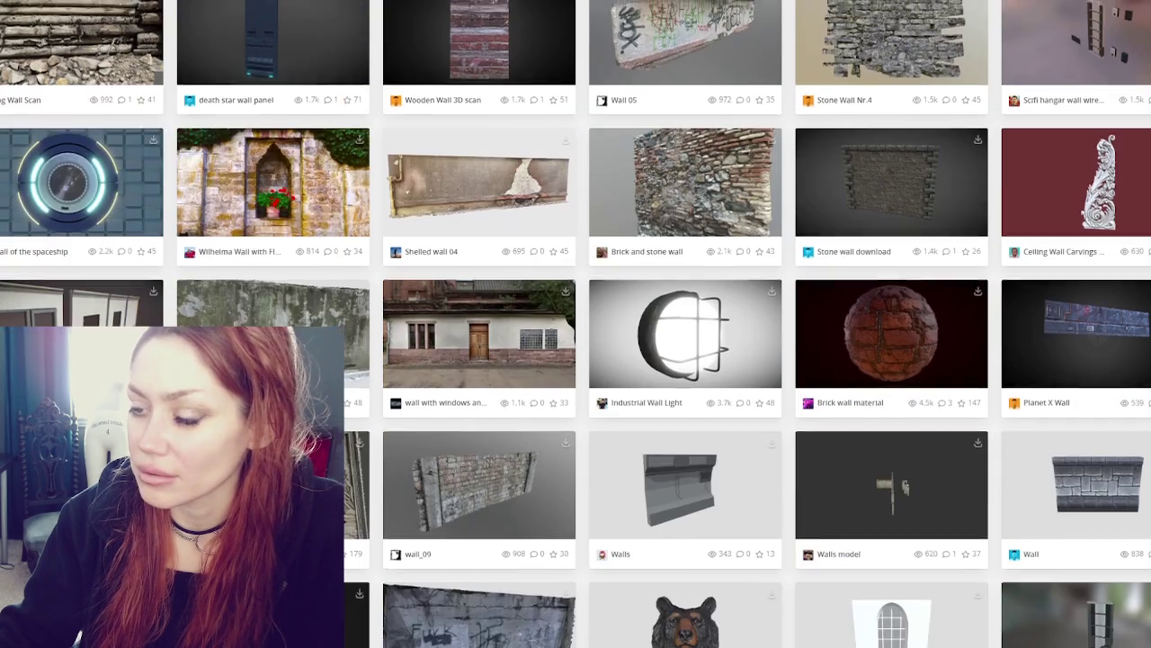
scroll(576, 323, down, 2)
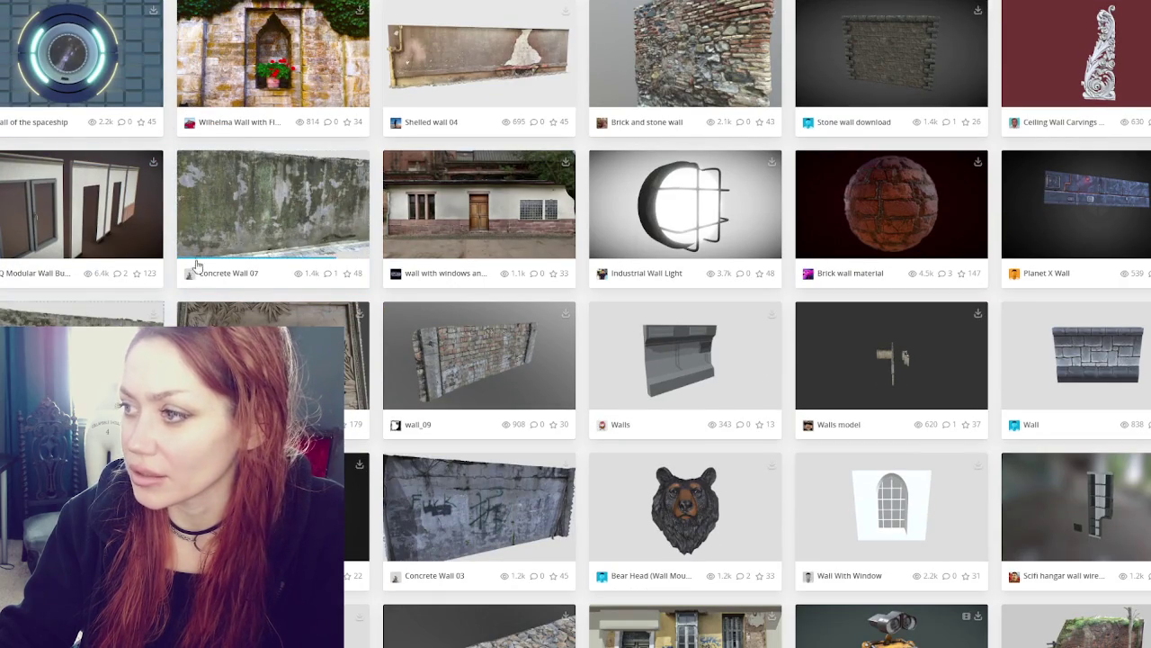
scroll(196, 264, down, 4)
scroll(196, 264, down, 2)
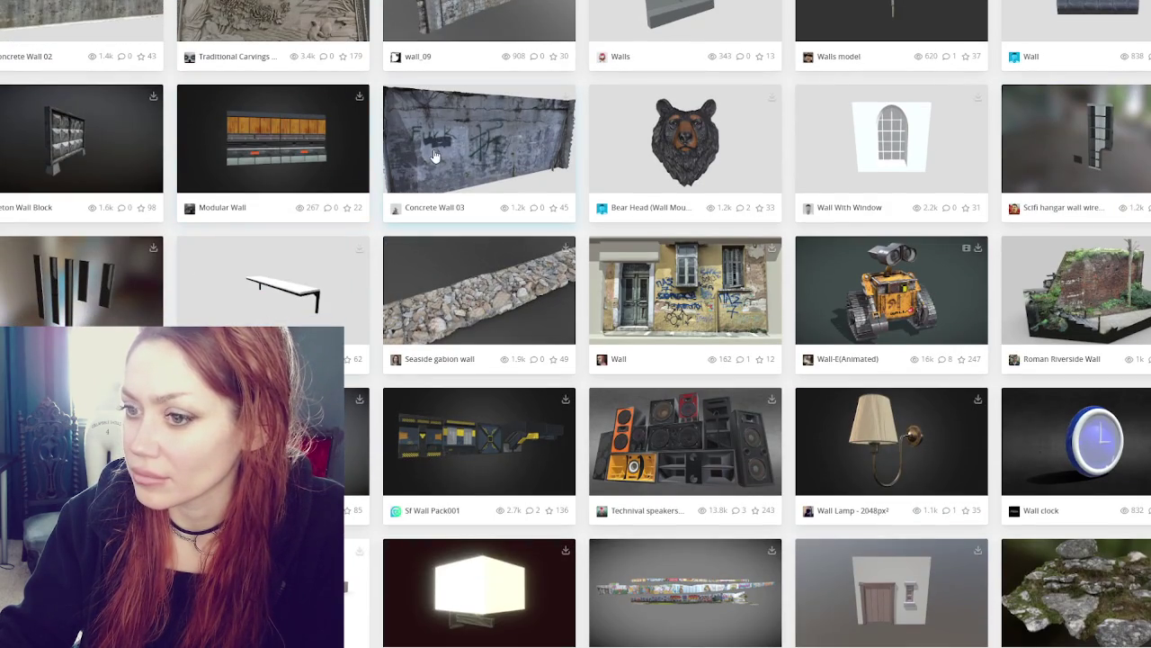
scroll(433, 157, down, 2)
scroll(433, 157, down, 2)
scroll(433, 156, down, 3)
scroll(429, 154, down, 3)
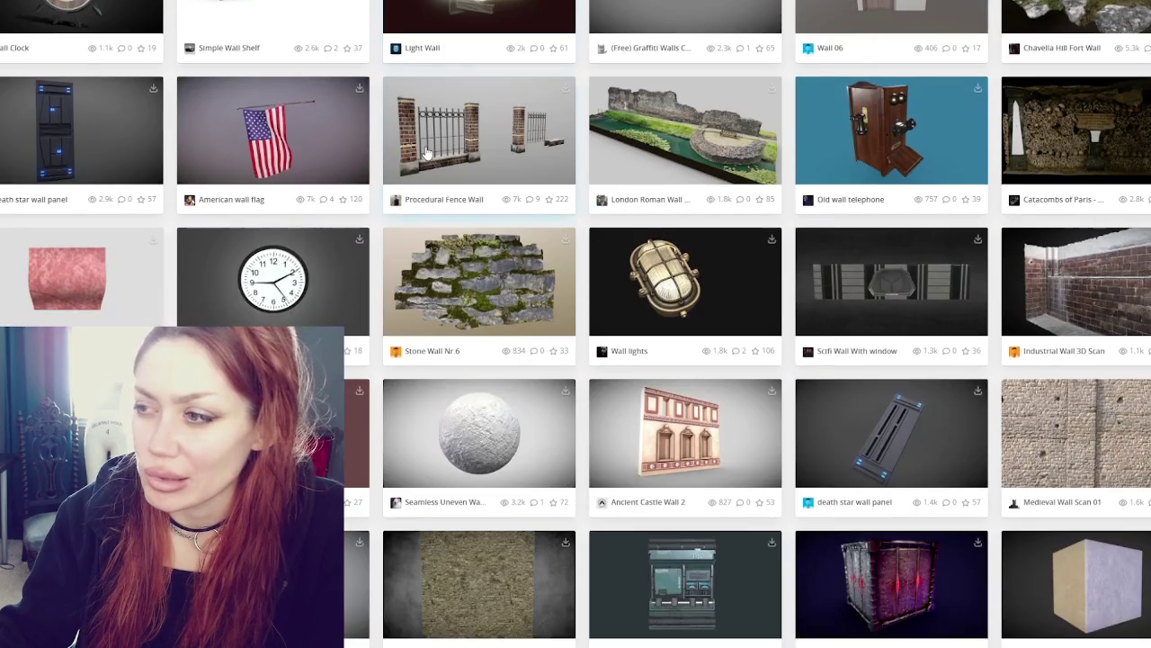
scroll(427, 153, down, 5)
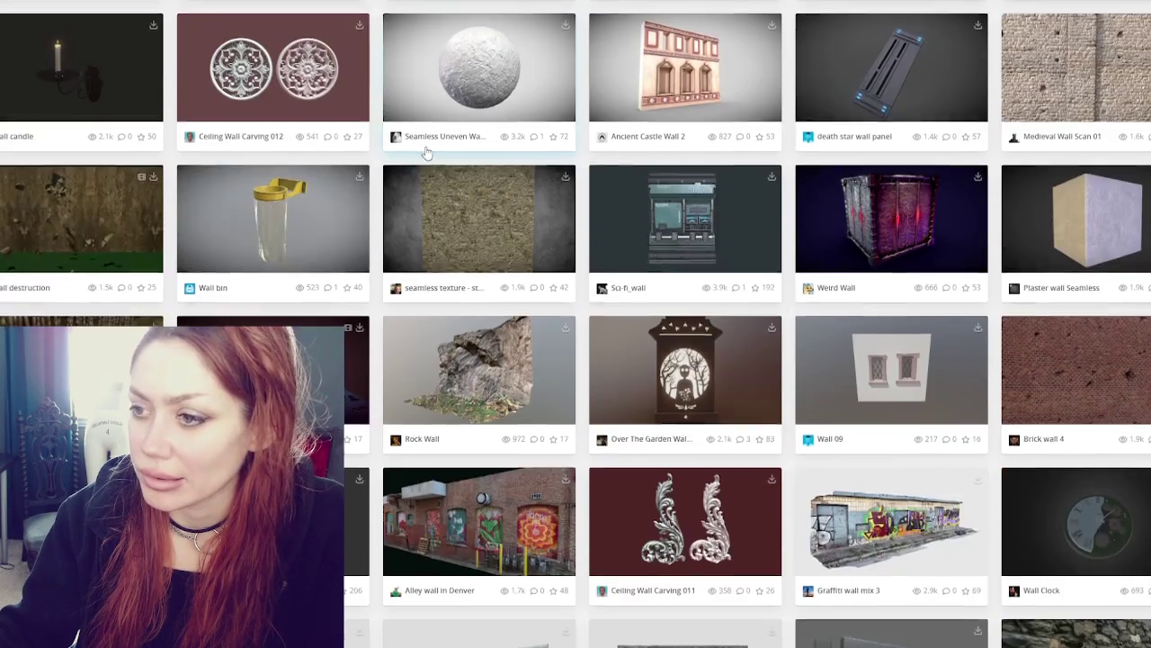
scroll(427, 153, down, 2)
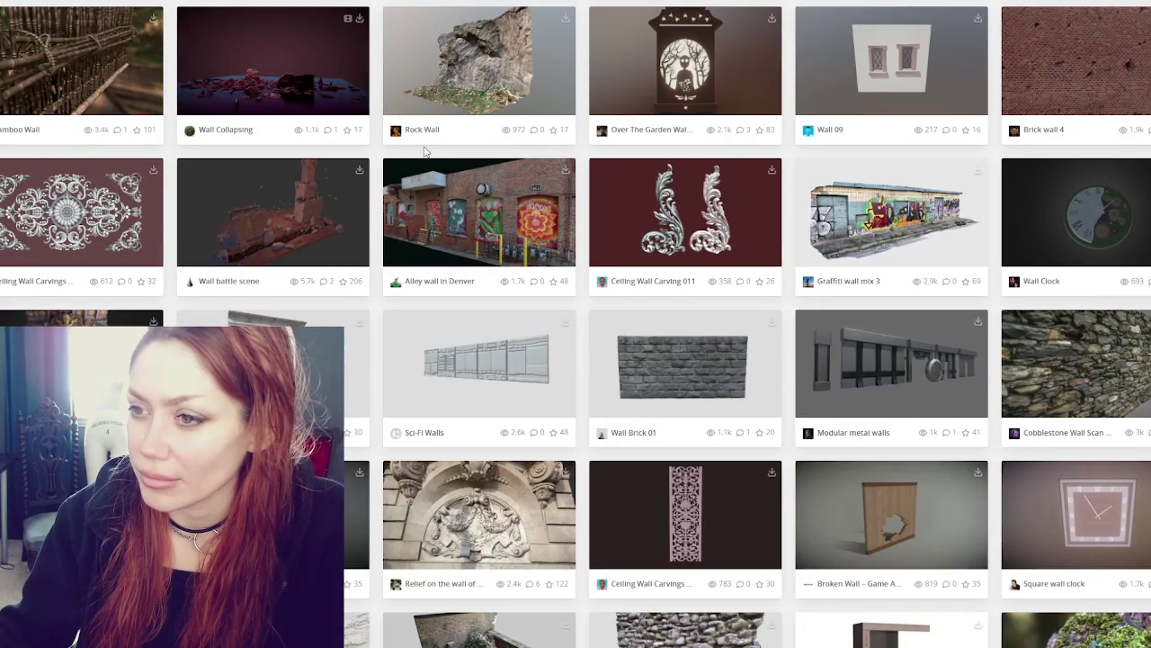
scroll(426, 152, down, 1)
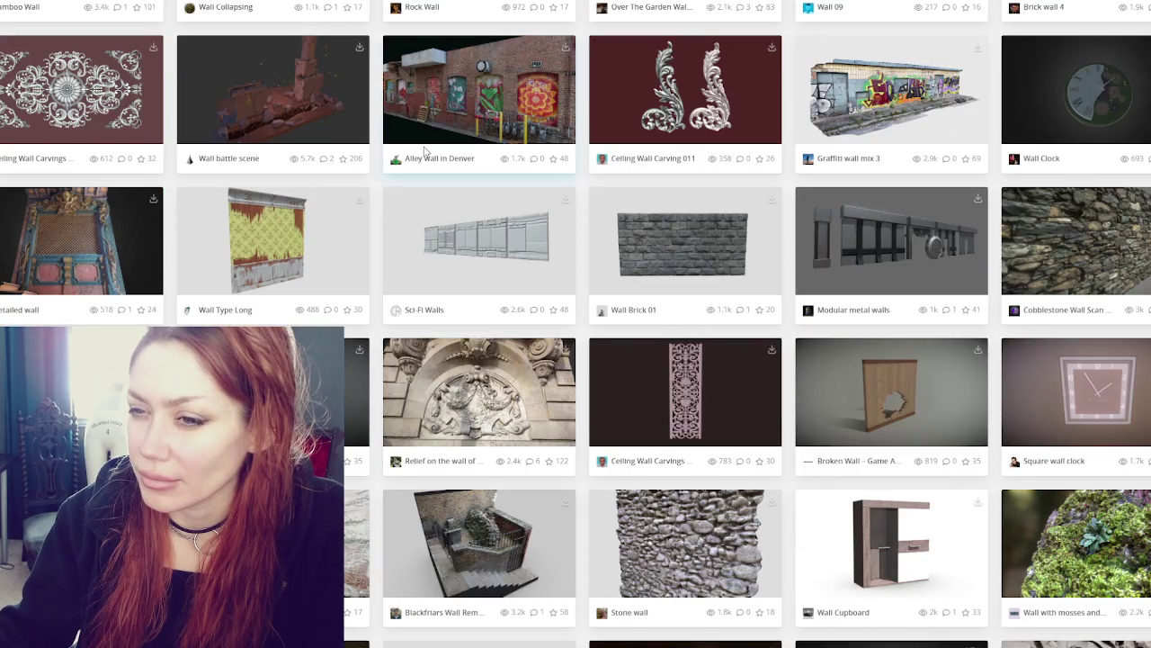
scroll(426, 152, down, 1)
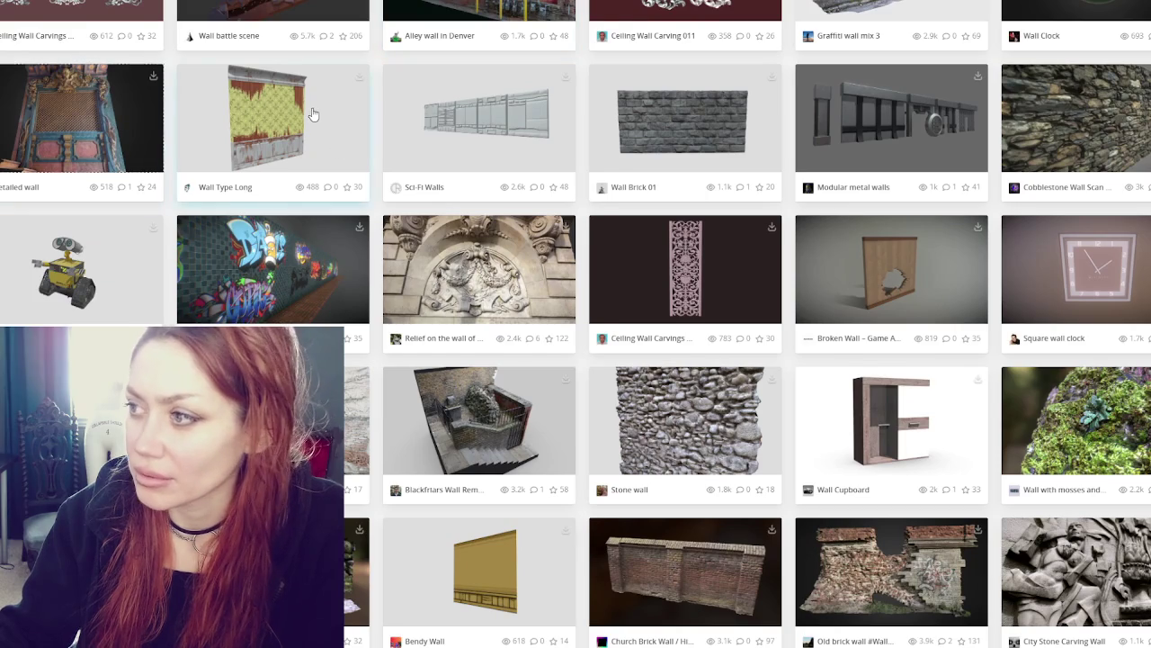
scroll(306, 112, down, 2)
scroll(306, 112, down, 3)
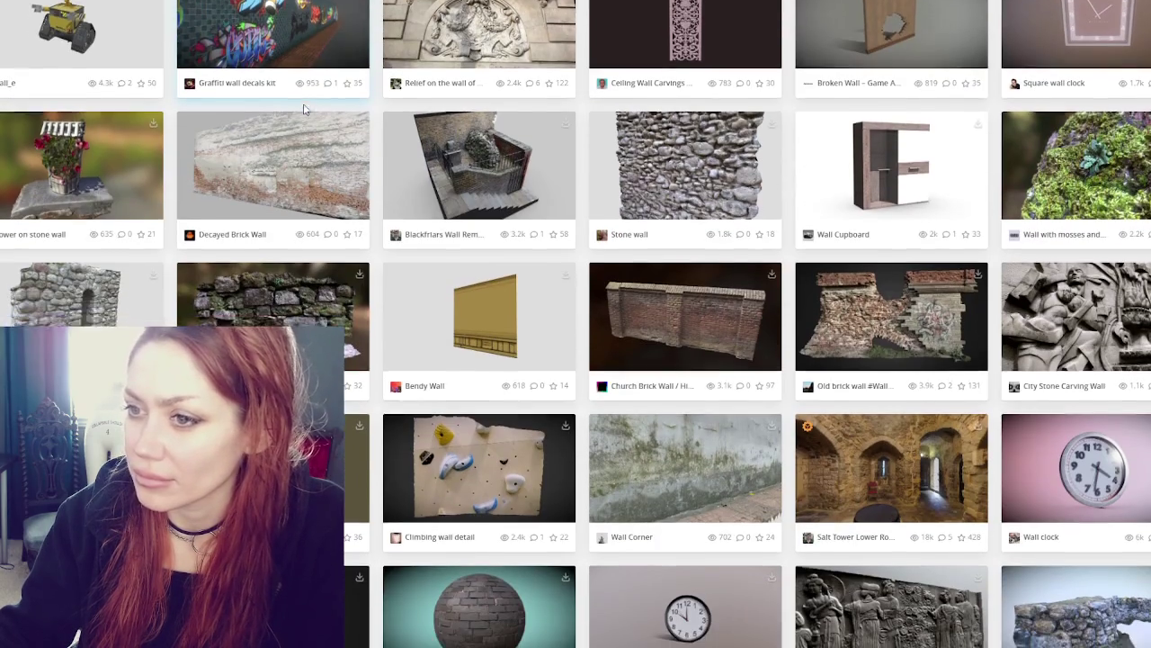
scroll(304, 109, down, 3)
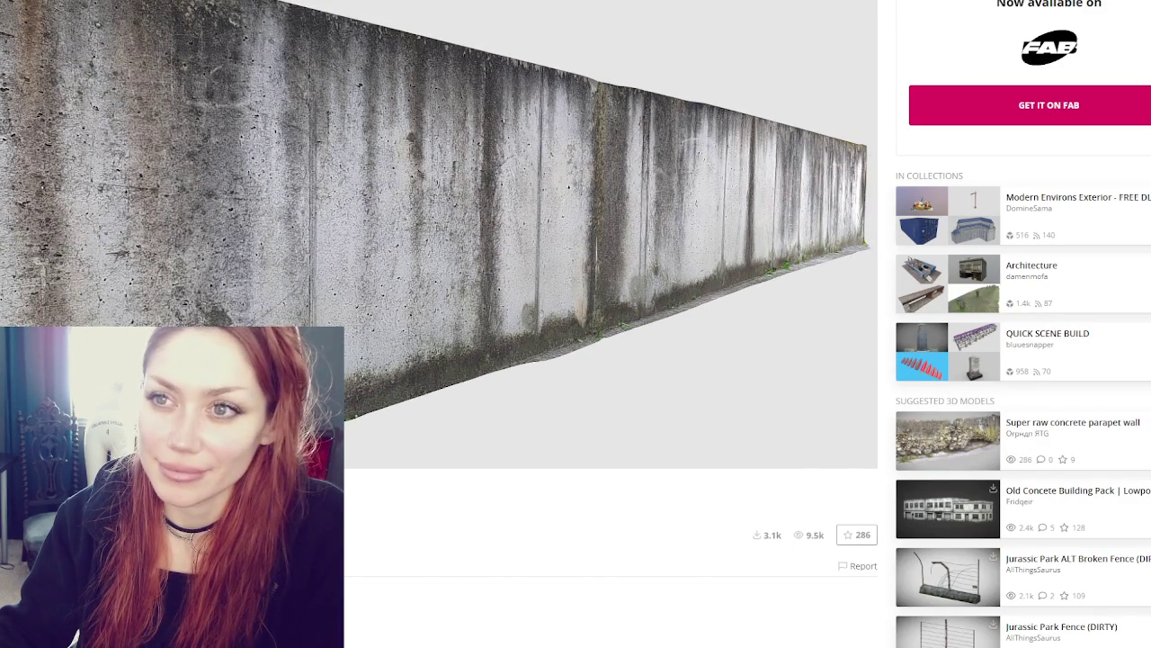
Orbit the mossy concrete wall scan to view it along its length and from another angle
drag(301, 104, 490, 97)
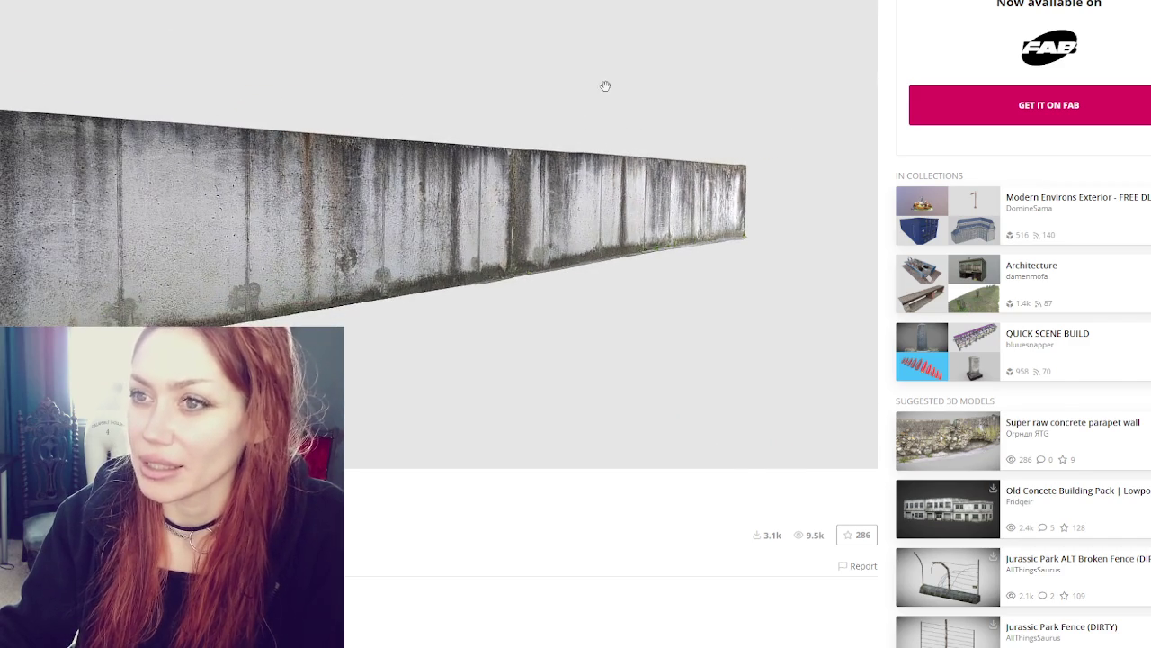
mouse_move(639, 195)
mouse_down()
mouse_move(570, 195)
mouse_move(620, 192)
mouse_up()
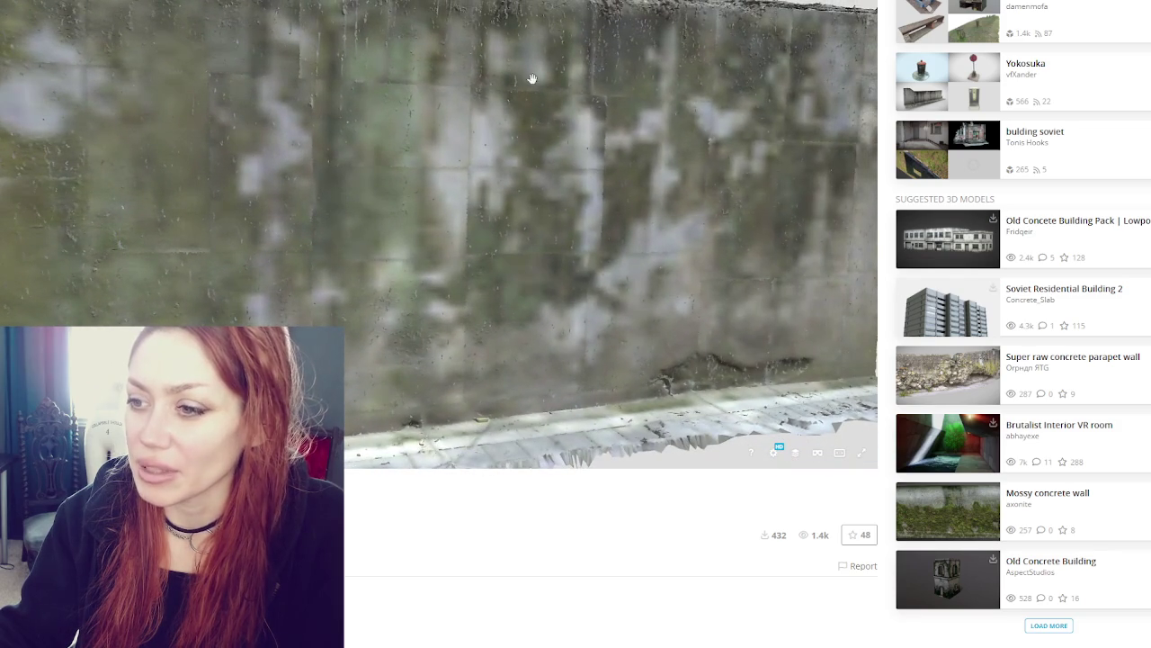
Zoom in and out on the mossy concrete wall in the 3D viewer
scroll(529, 81, down, 5)
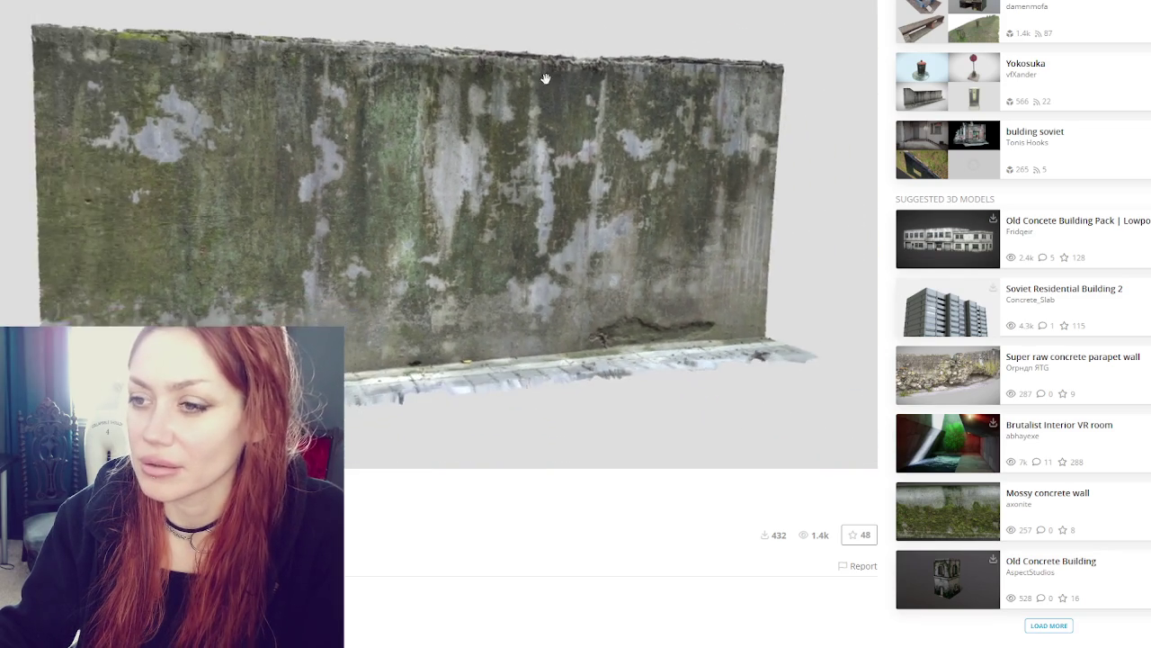
scroll(508, 71, up, 5)
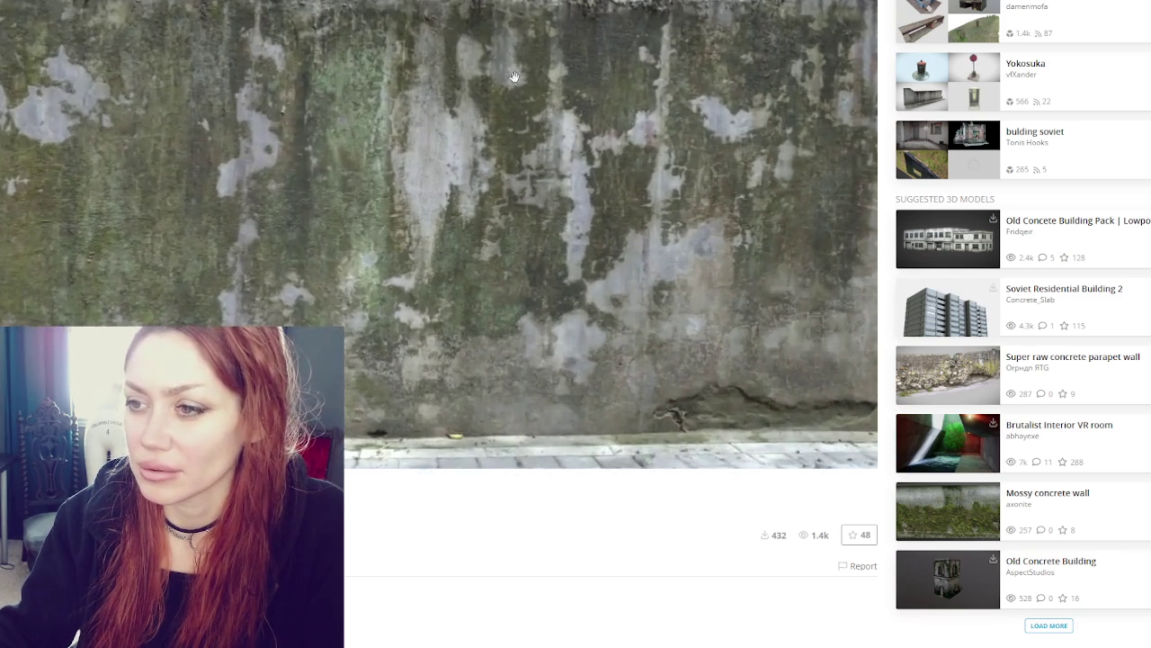
scroll(519, 76, down, 3)
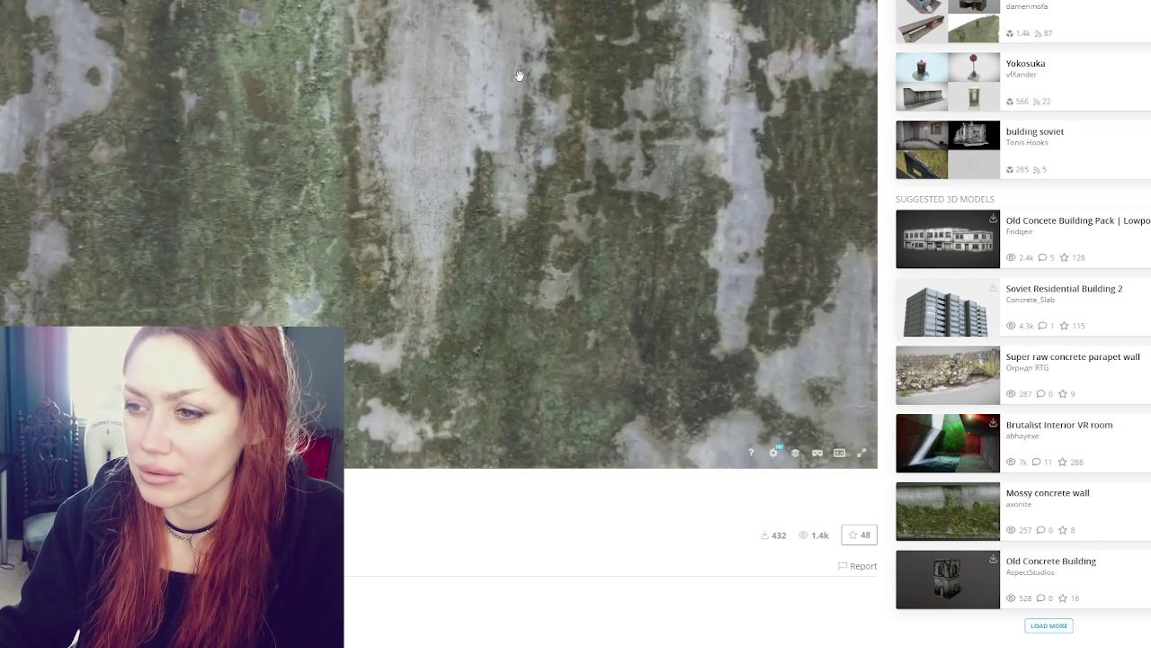
scroll(522, 75, down, 3)
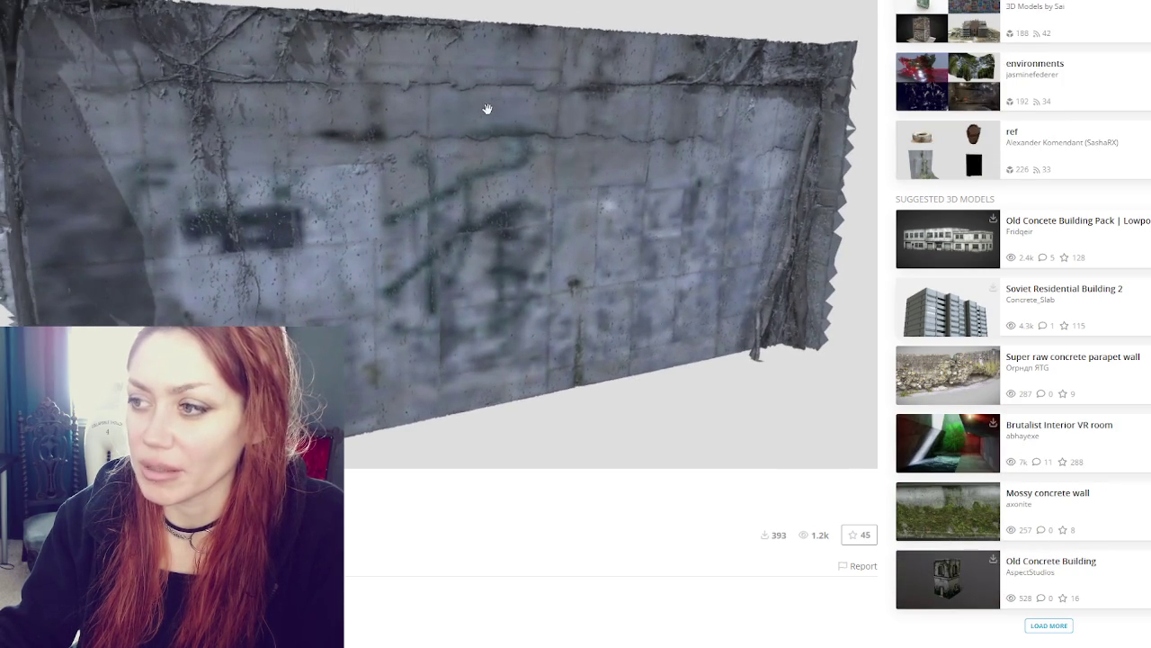
Turn the graffiti concrete wall to a frontal view and zoom it in the viewer
mouse_move(476, 123)
mouse_down()
mouse_move(447, 118)
mouse_move(489, 134)
mouse_move(419, 128)
mouse_up()
scroll(420, 128, down, 3)
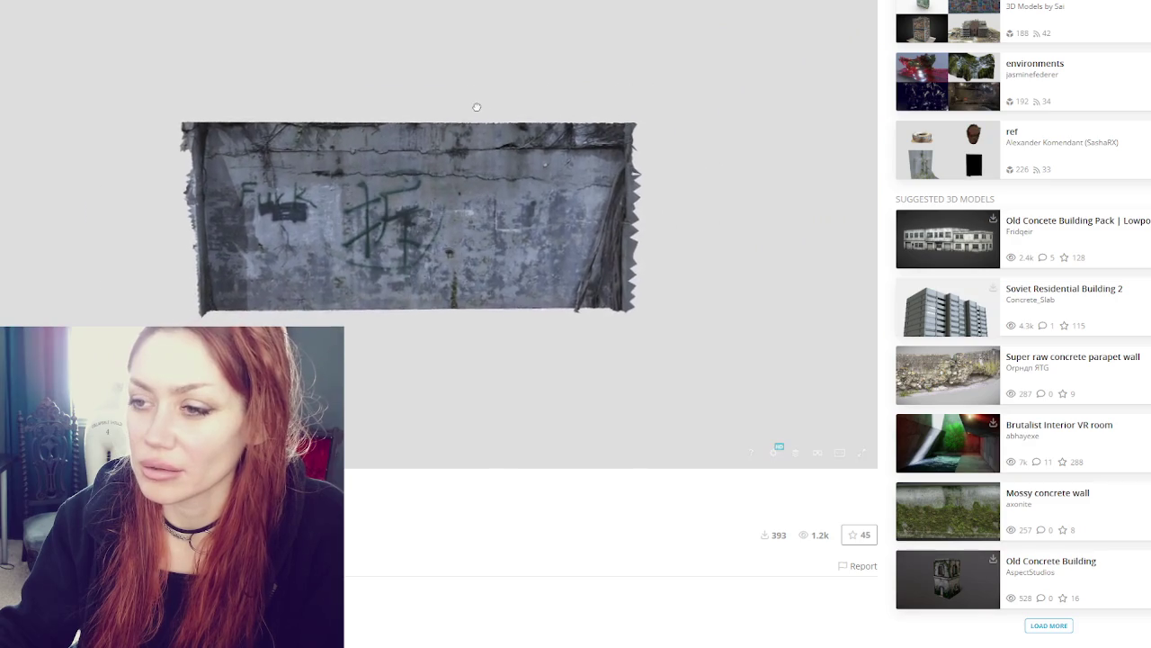
scroll(478, 108, up, 1)
scroll(493, 108, up, 3)
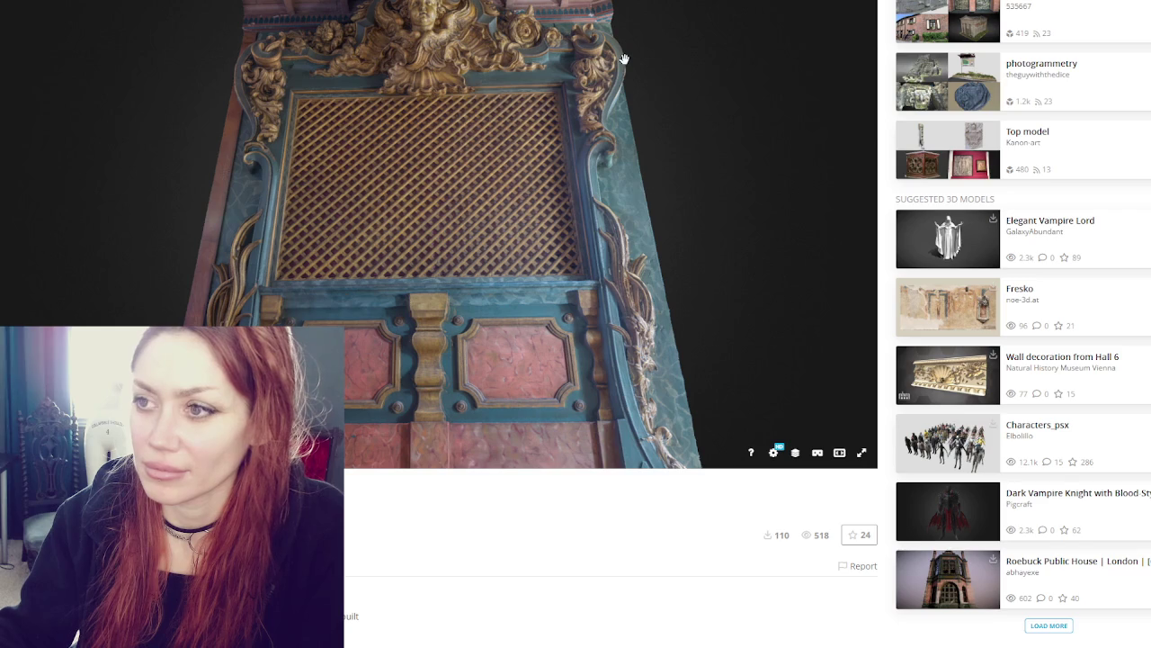
Orbit and zoom the ornate teal lattice panel to see its front, sides and top
mouse_move(411, 40)
mouse_down()
mouse_move(423, 109)
mouse_move(457, 135)
mouse_up()
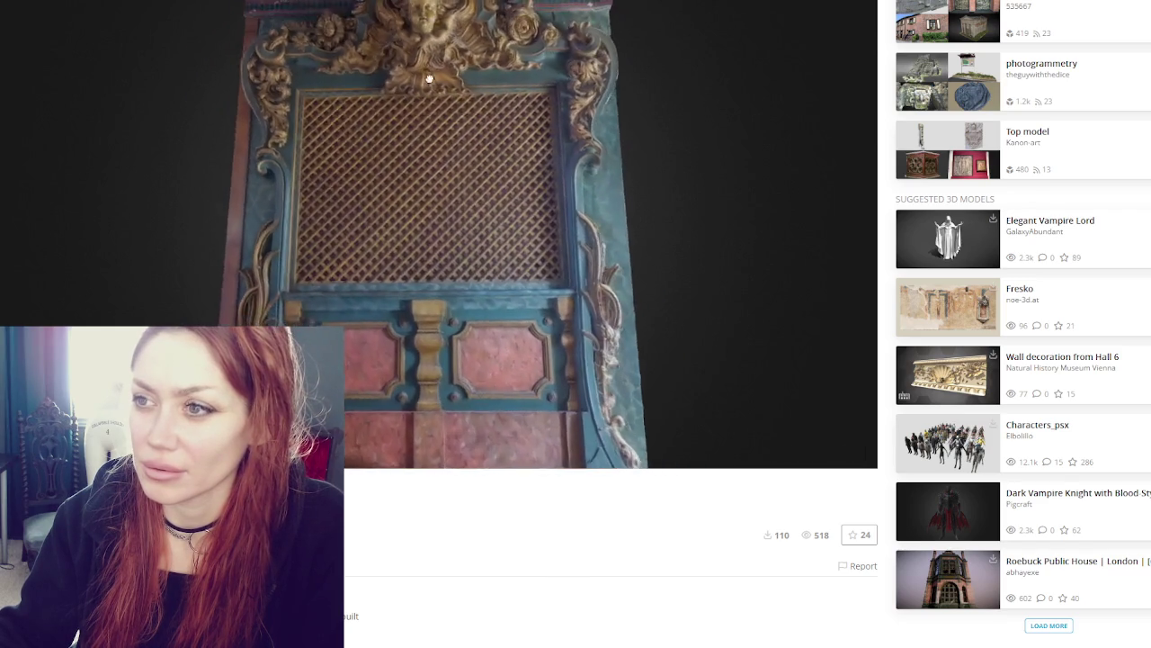
drag(418, 66, 495, 77)
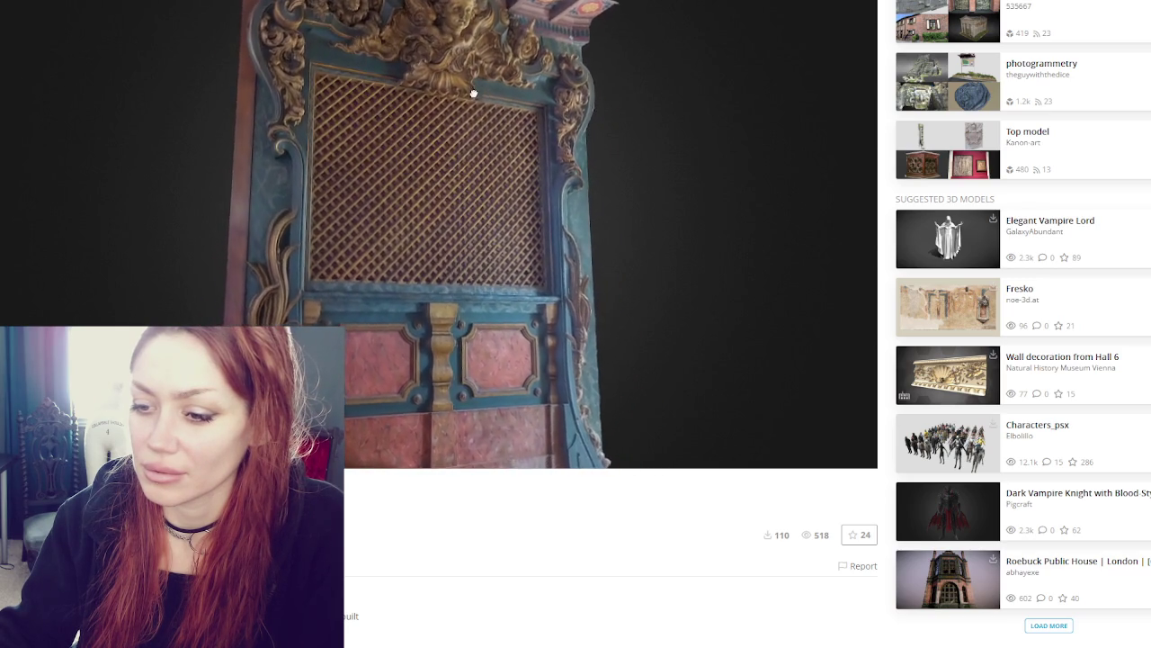
scroll(428, 142, up, 5)
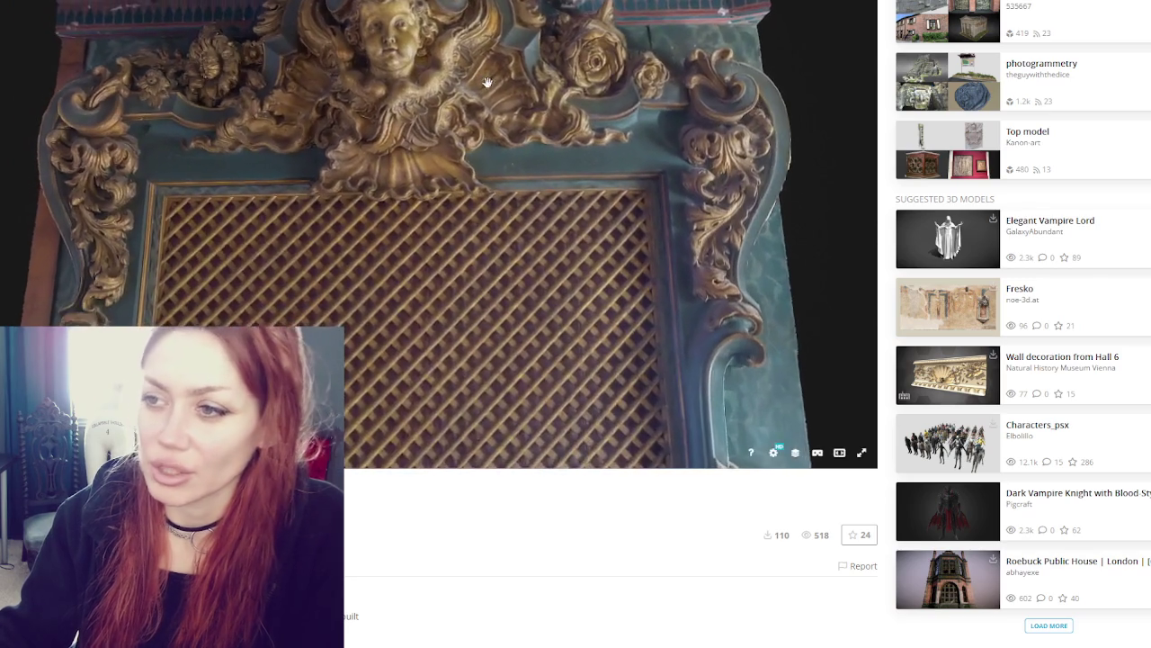
mouse_move(486, 82)
mouse_down()
mouse_move(442, 132)
mouse_move(596, 123)
mouse_move(443, 286)
mouse_move(442, 96)
mouse_up()
scroll(442, 98, down, 5)
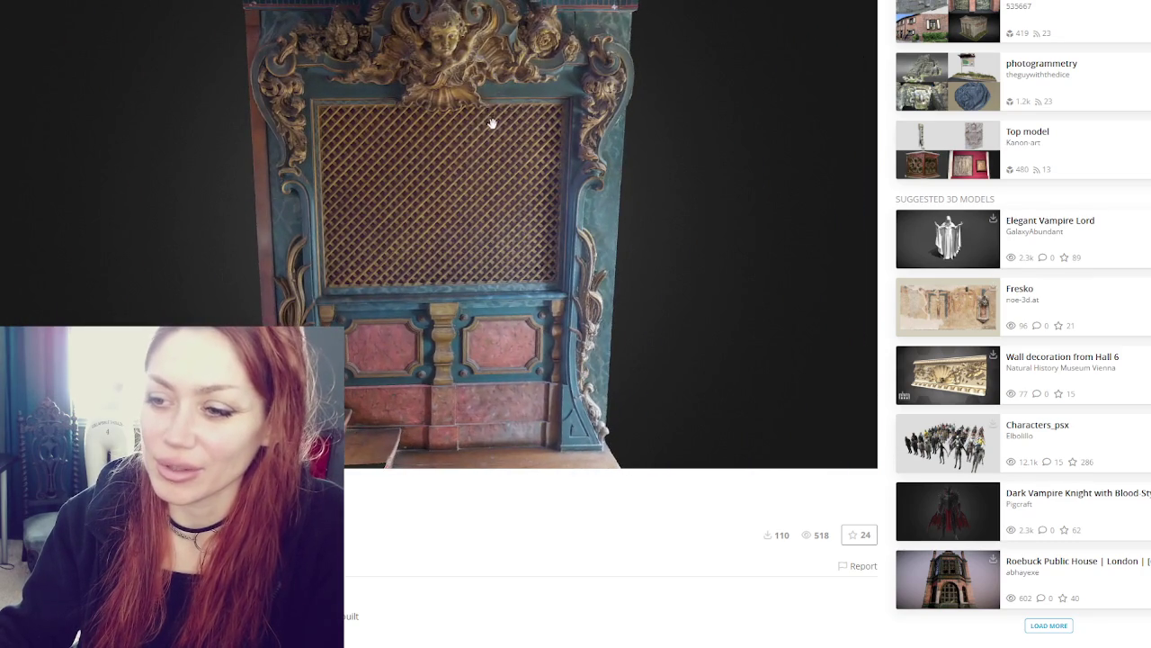
drag(489, 118, 486, 92)
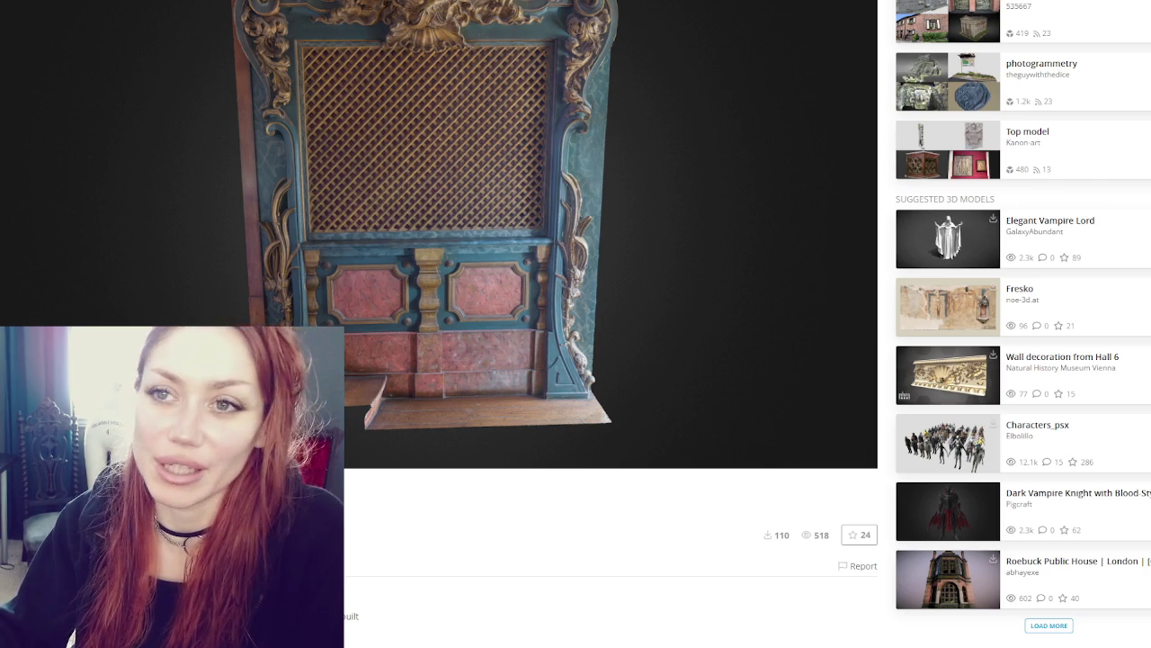
scroll(225, 200, down, 8)
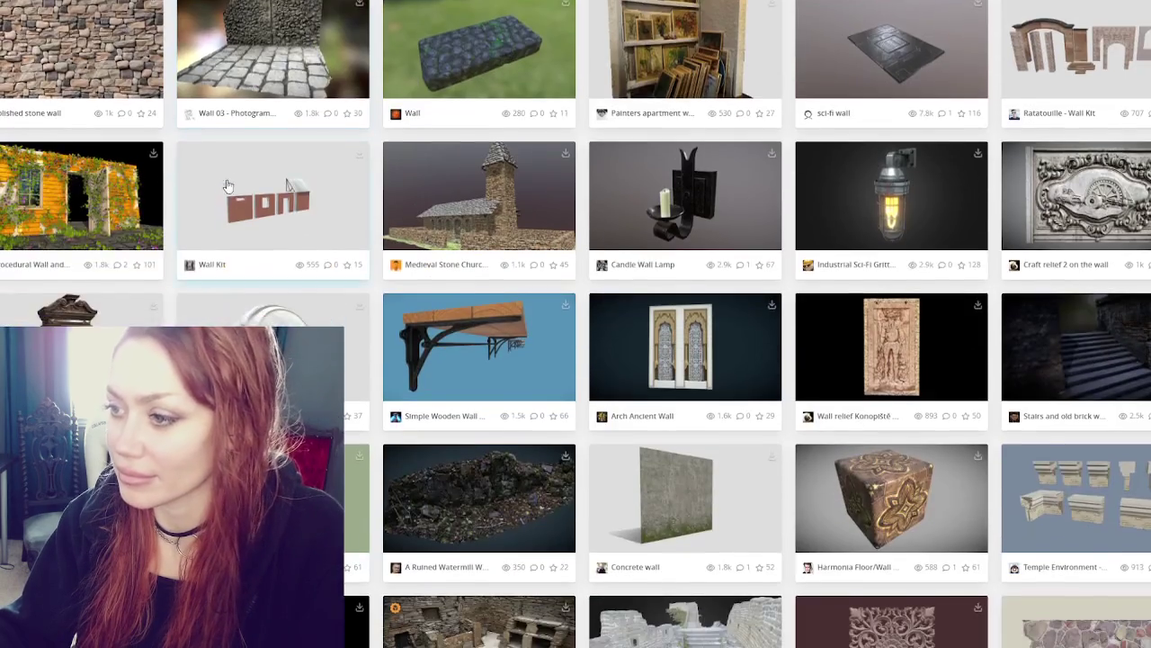
Scroll down the wall search results and open the Concrete Wall 01 model page
scroll(252, 193, down, 3)
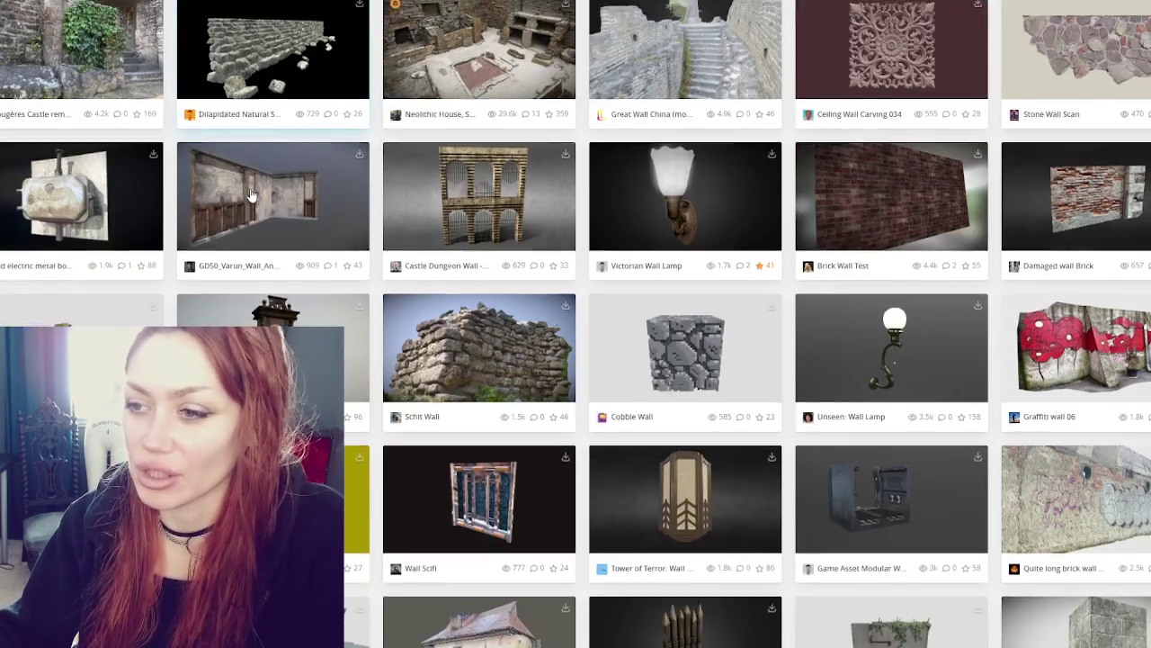
scroll(250, 167, down, 5)
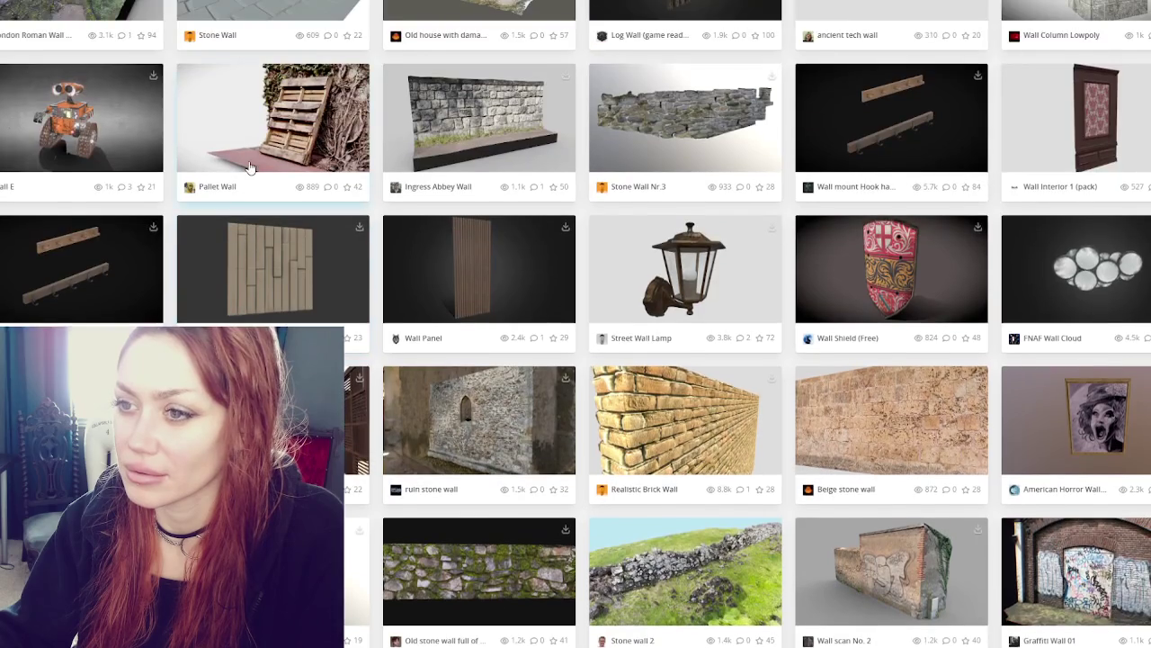
scroll(251, 168, down, 4)
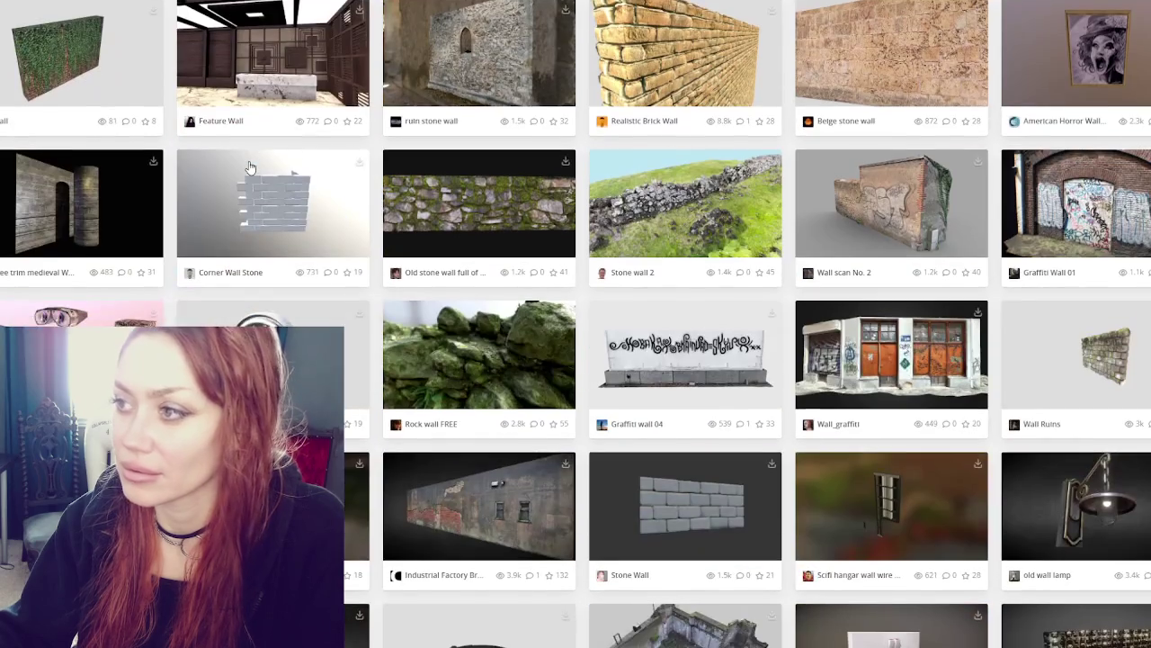
scroll(250, 167, down, 3)
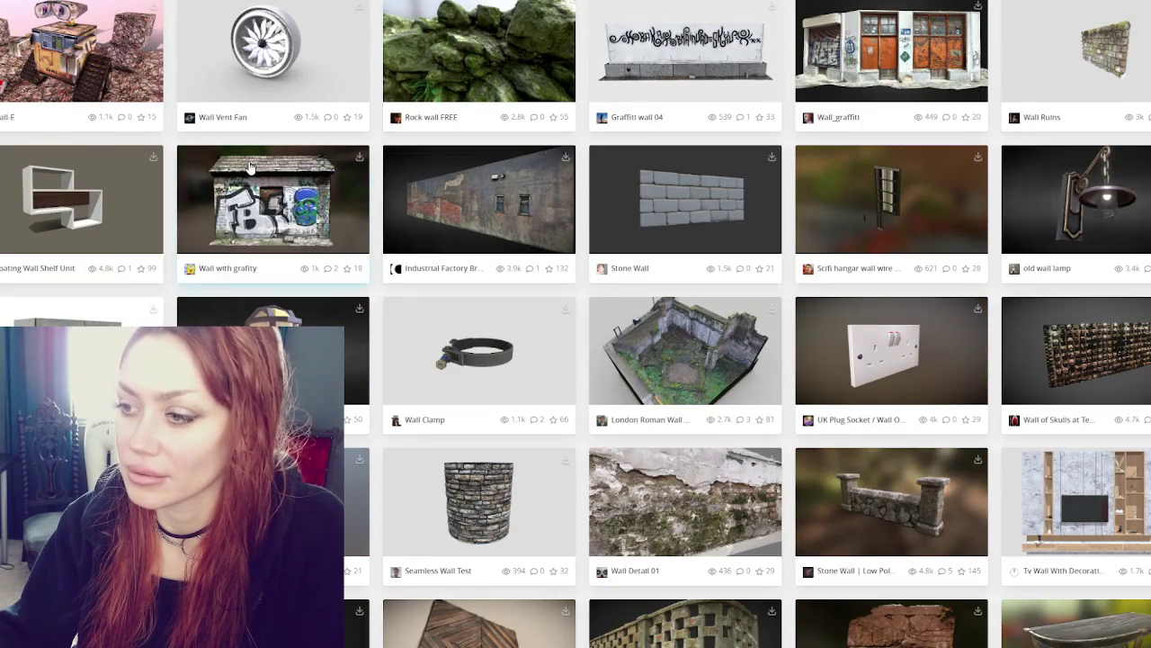
scroll(251, 168, down, 3)
scroll(253, 162, down, 2)
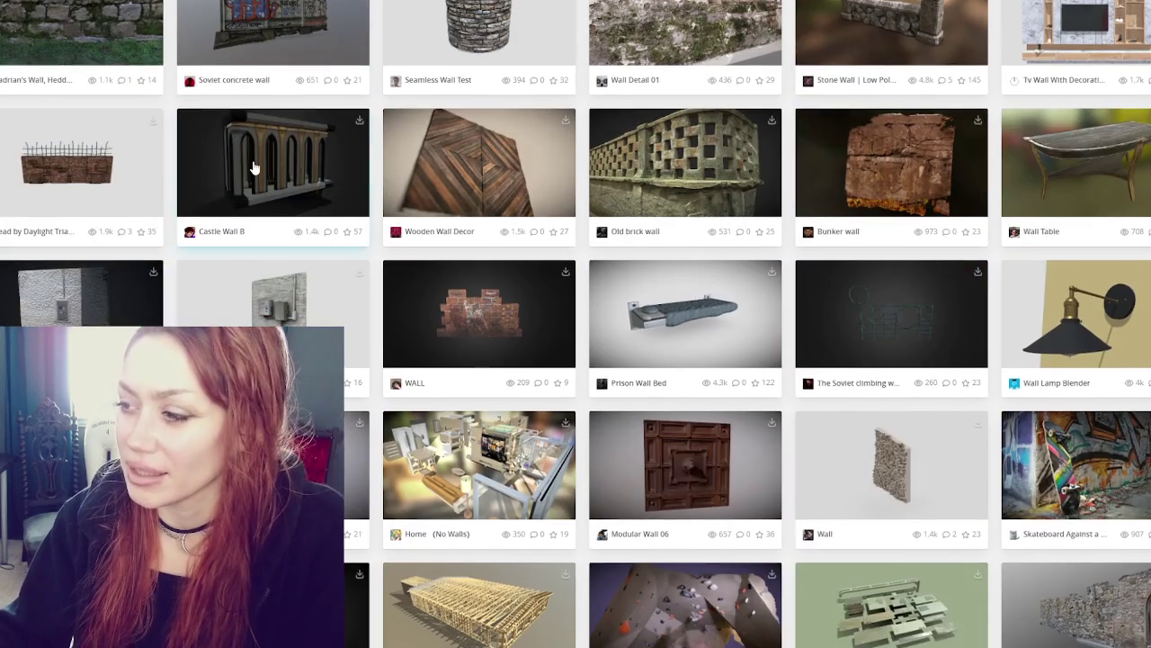
scroll(253, 167, down, 3)
scroll(256, 168, down, 2)
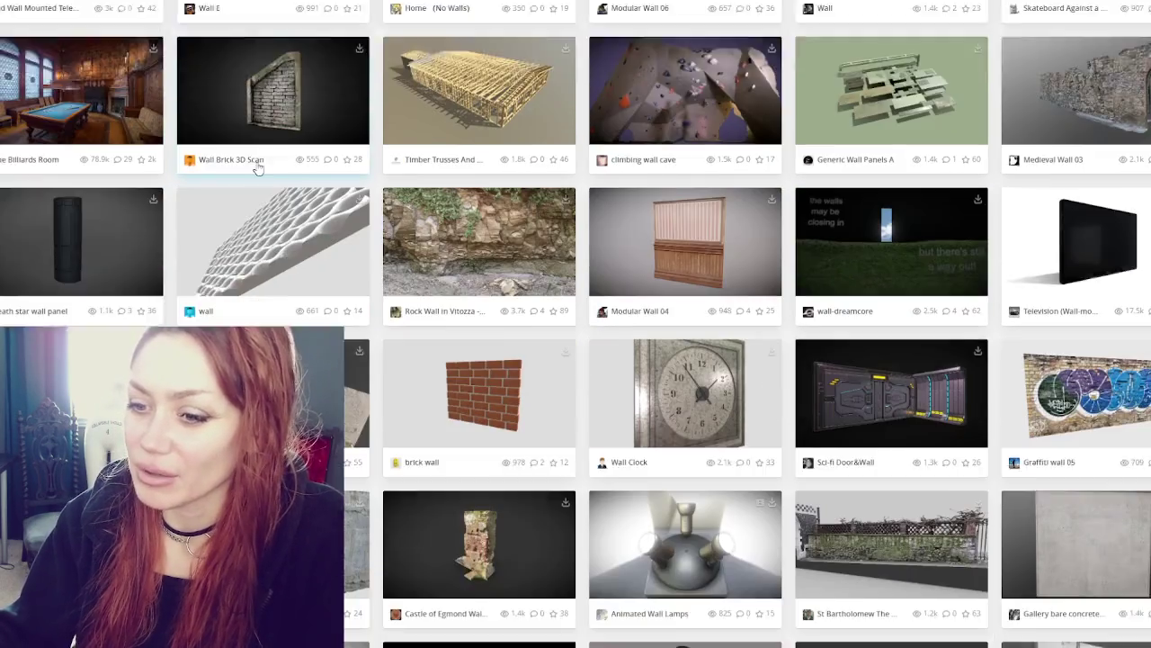
scroll(255, 168, down, 4)
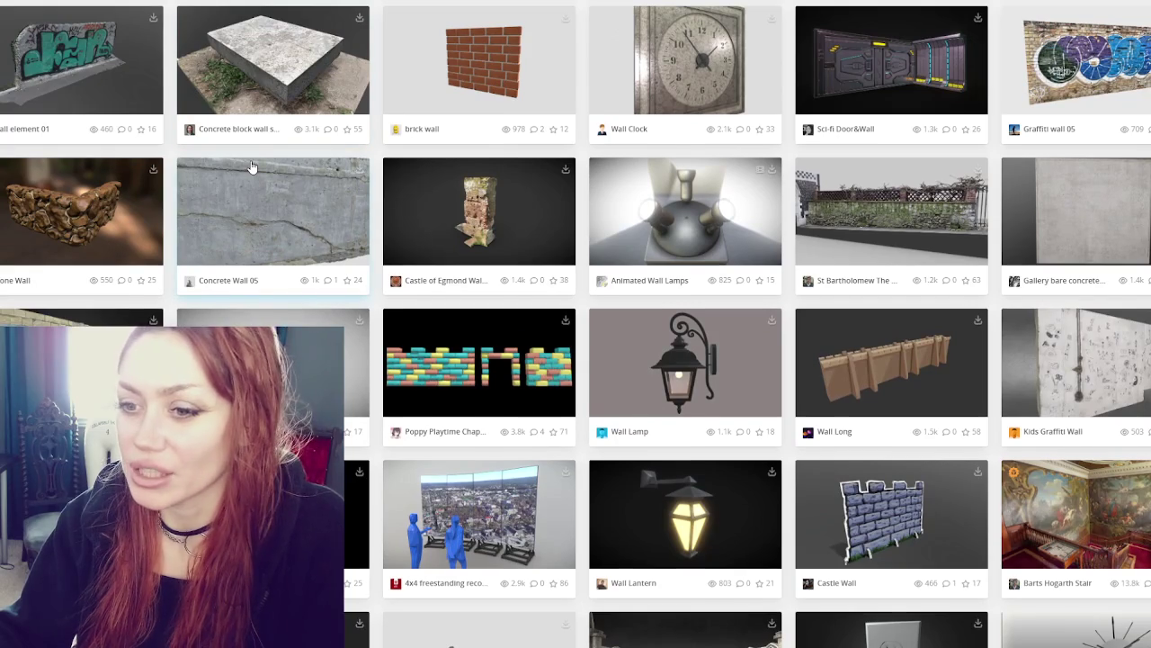
scroll(253, 168, down, 2)
click(253, 168)
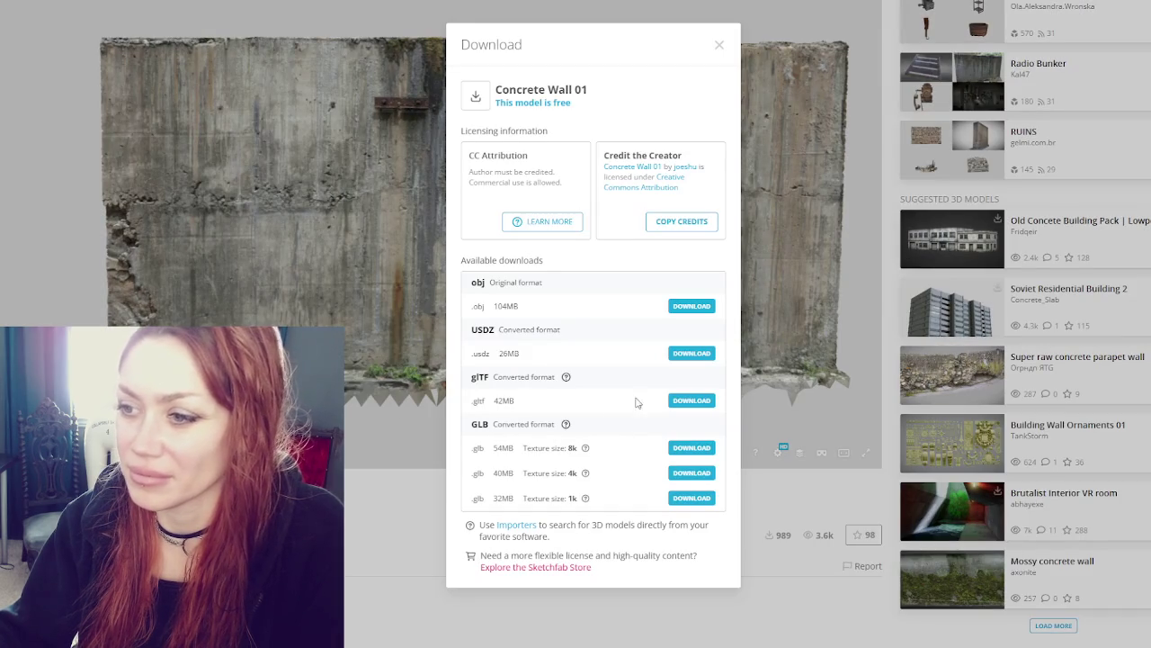
Download Concrete Wall 01 in its original obj format (104MB)
click(691, 307)
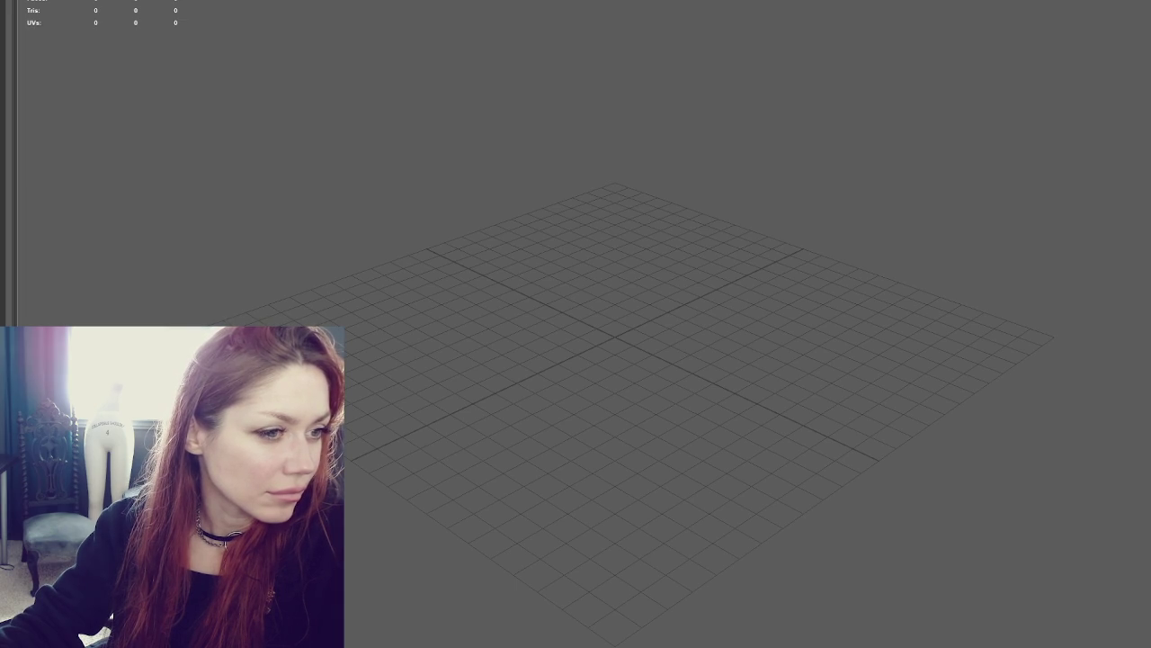
Import the downloaded concrete wall .obj into the Maya scene and tumble the view to face it
mouse_move(18, 180)
mouse_down()
mouse_move(262, 193)
mouse_move(530, 185)
mouse_up()
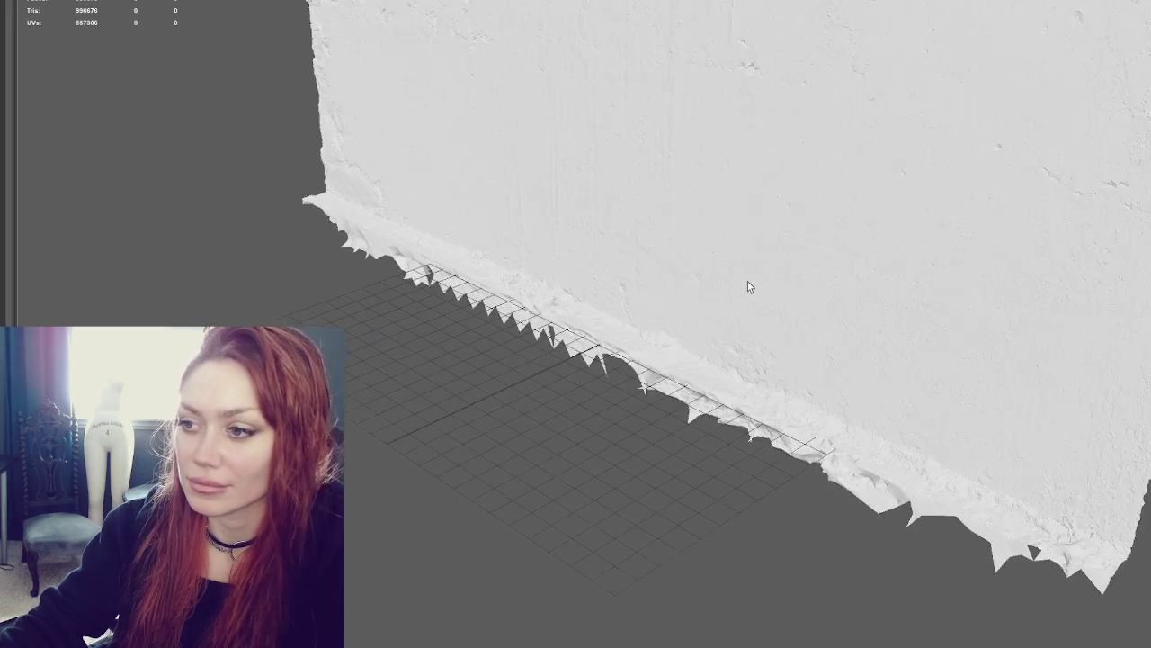
mouse_move(747, 286)
mouse_down()
mouse_move(817, 265)
mouse_move(740, 171)
mouse_move(860, 287)
mouse_move(780, 315)
mouse_up()
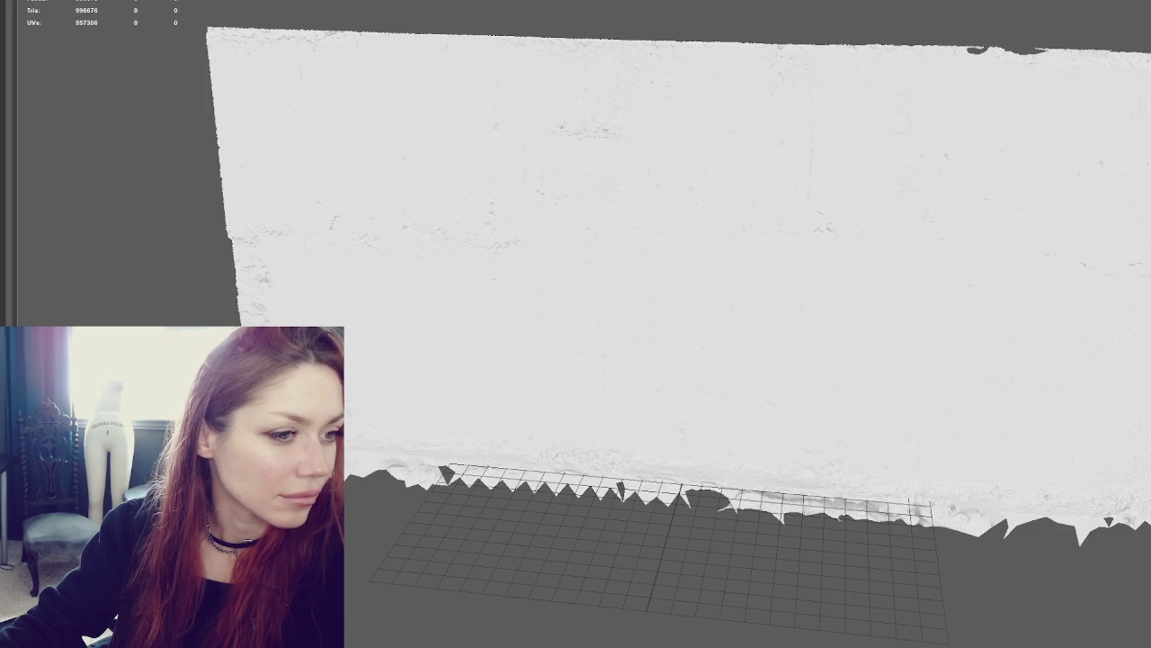
mouse_move(982, 228)
mouse_down()
mouse_move(791, 213)
mouse_move(769, 248)
mouse_up()
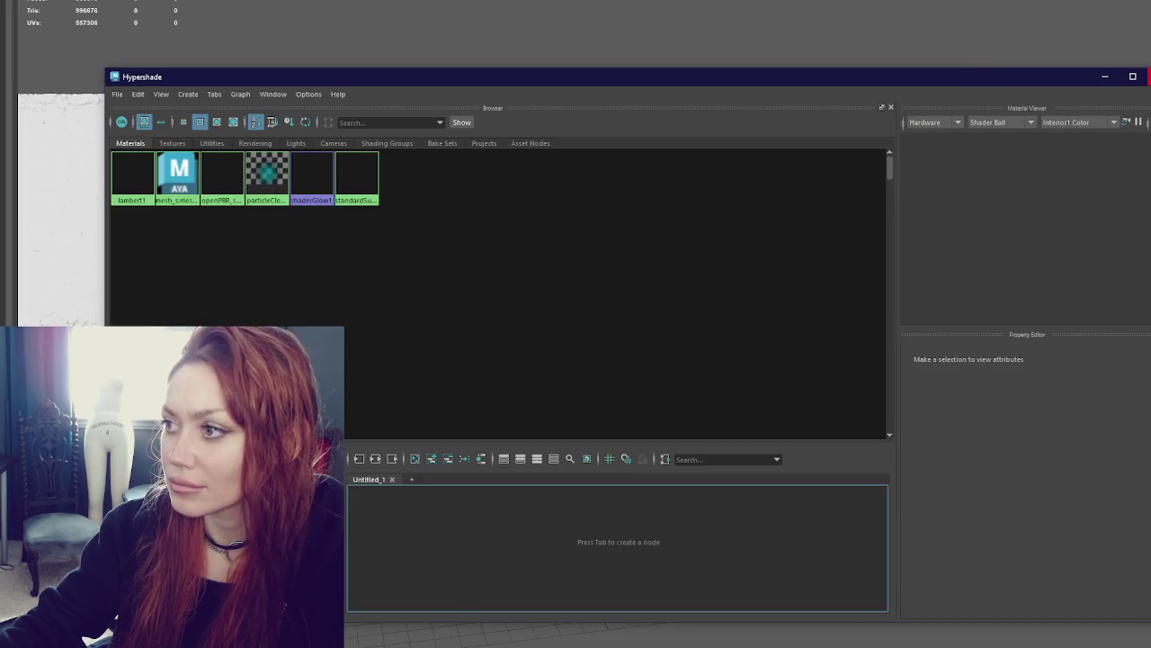
Close Hypershade, assign the existing blinn1 material to the wall scan, and inspect its file1 texture node
click(1149, 76)
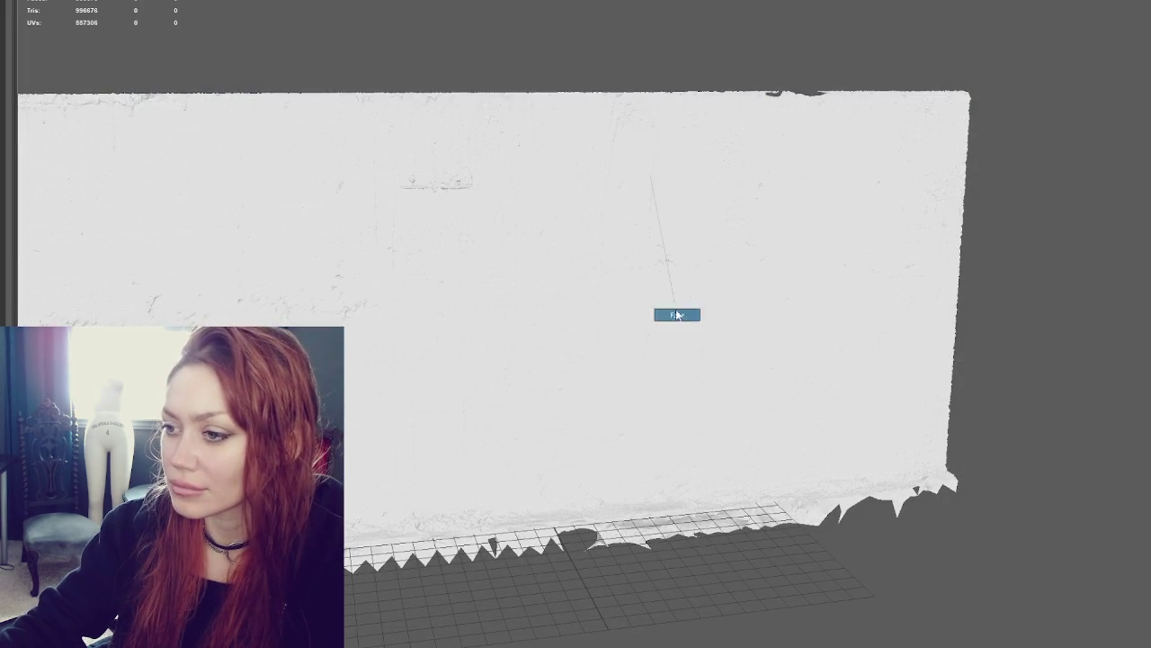
click(710, 238)
right_click(710, 237)
mouse_move(719, 547)
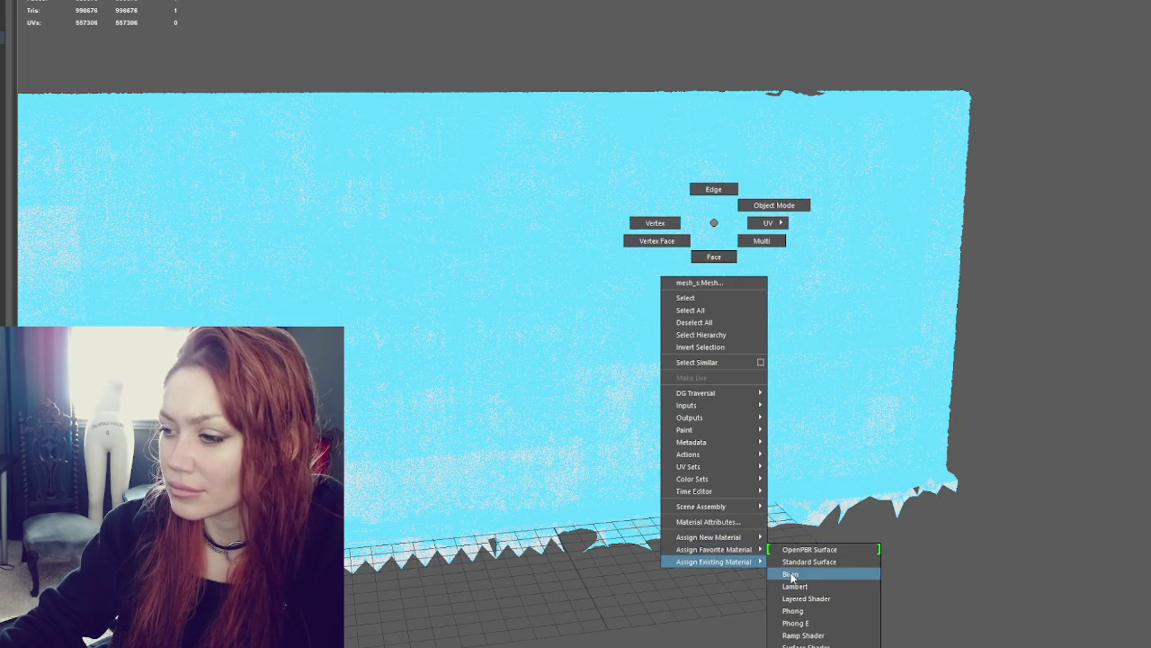
click(790, 572)
scroll(822, 216, down, 3)
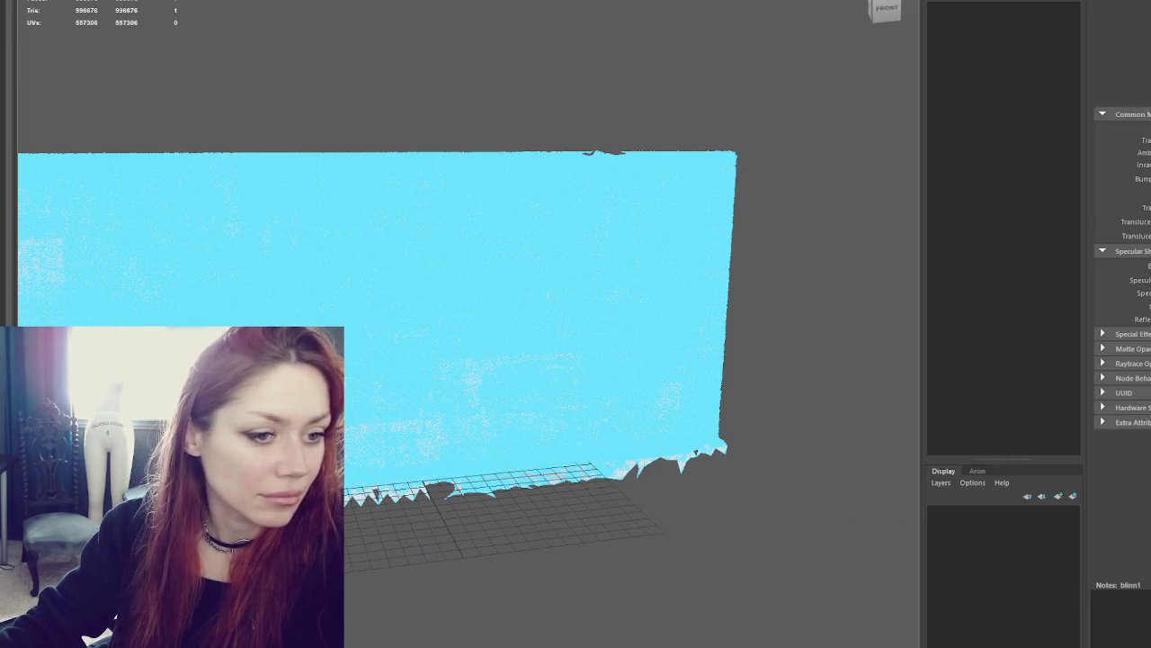
click(1131, 314)
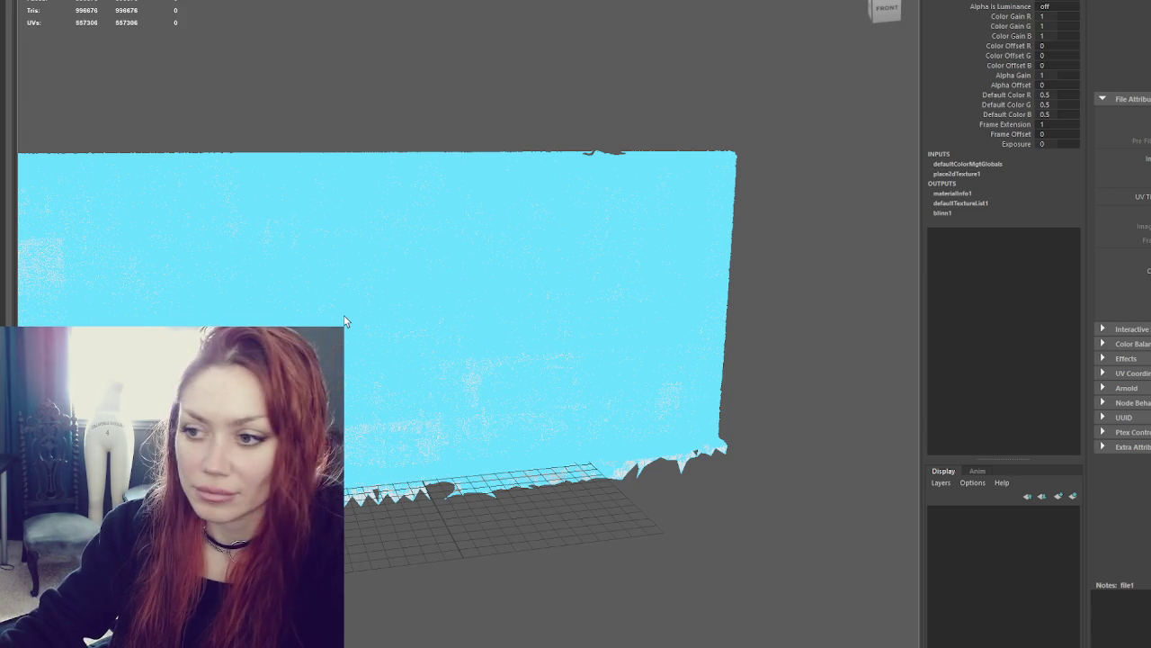
click(899, 101)
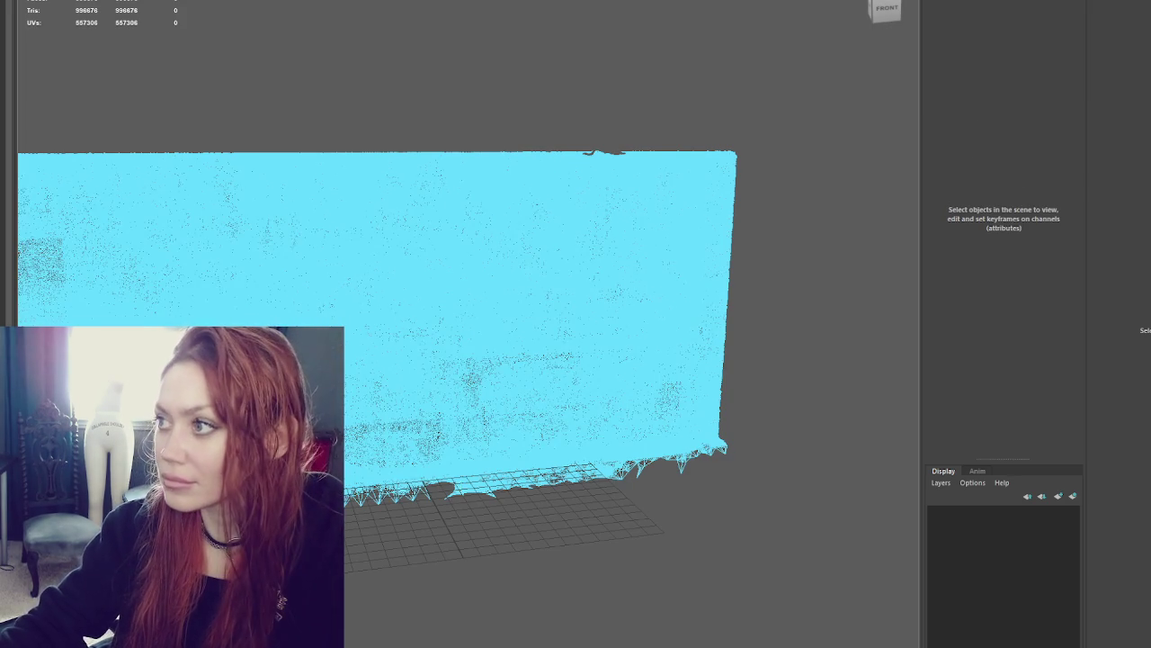
Hide the side panels, frame the wall scan, and tumble and zoom around it
key(ctrl+a)
key(f)
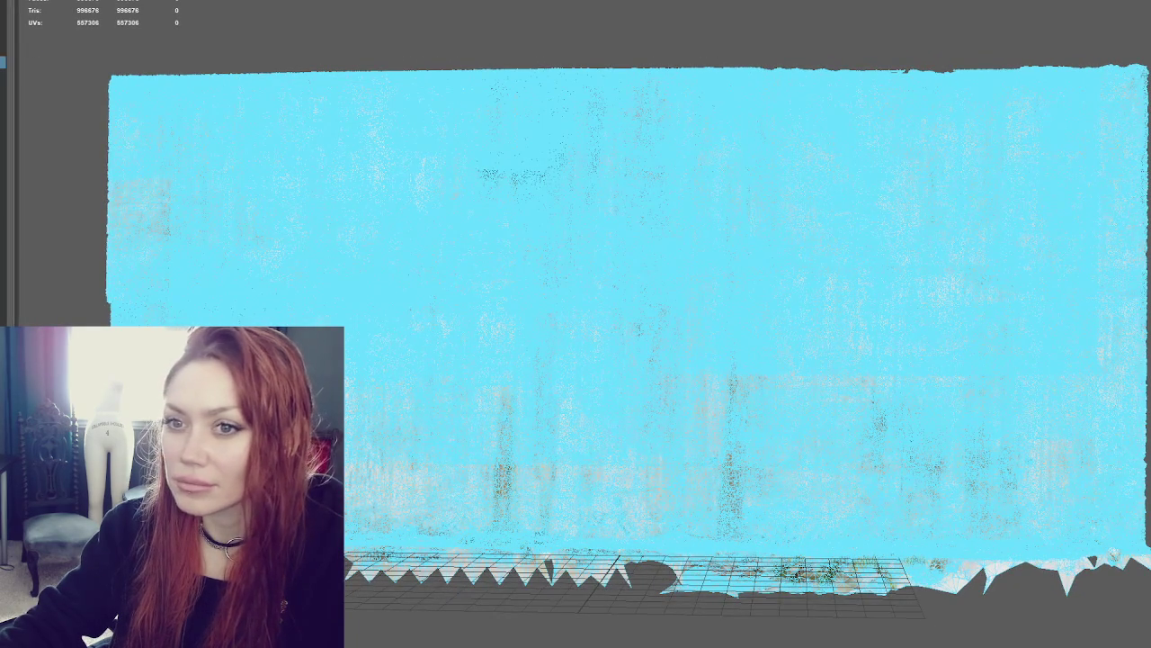
mouse_move(129, 200)
mouse_down()
mouse_move(368, 206)
mouse_move(193, 205)
mouse_move(205, 200)
mouse_up()
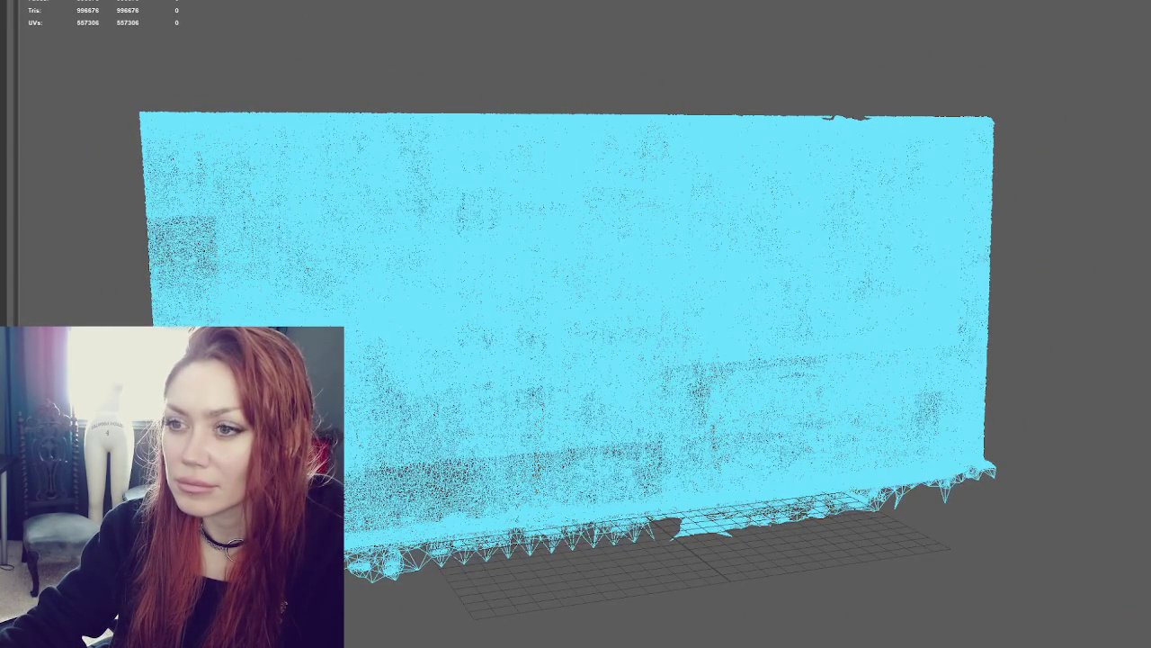
scroll(420, 57, up, 3)
scroll(603, 202, up, 10)
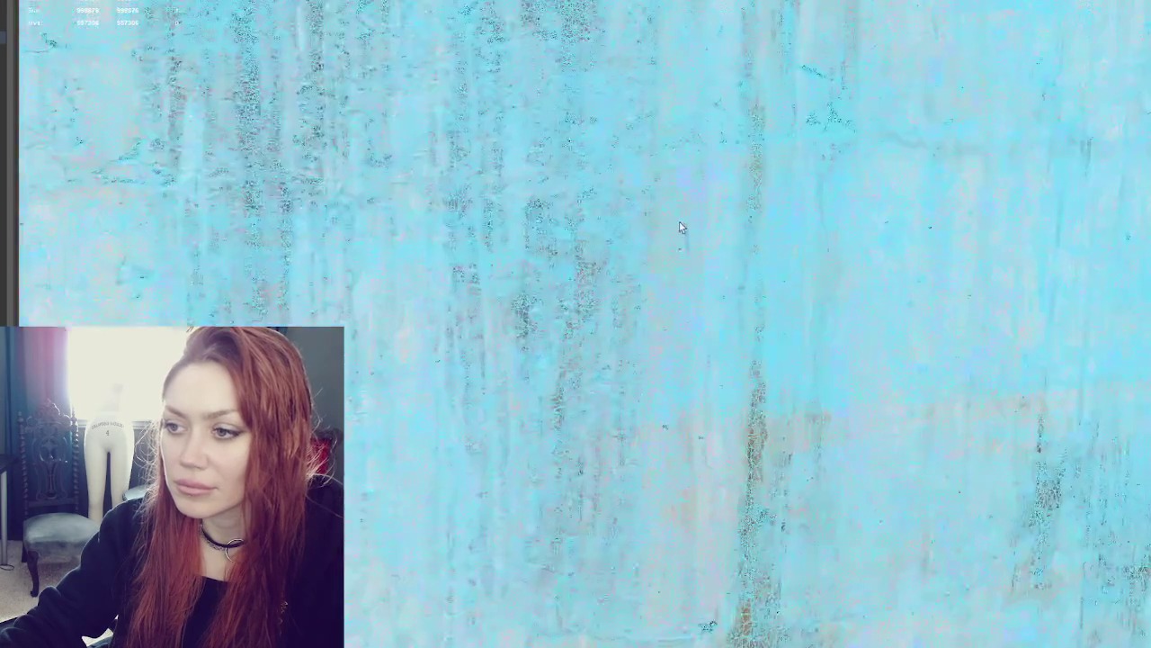
scroll(746, 235, down, 10)
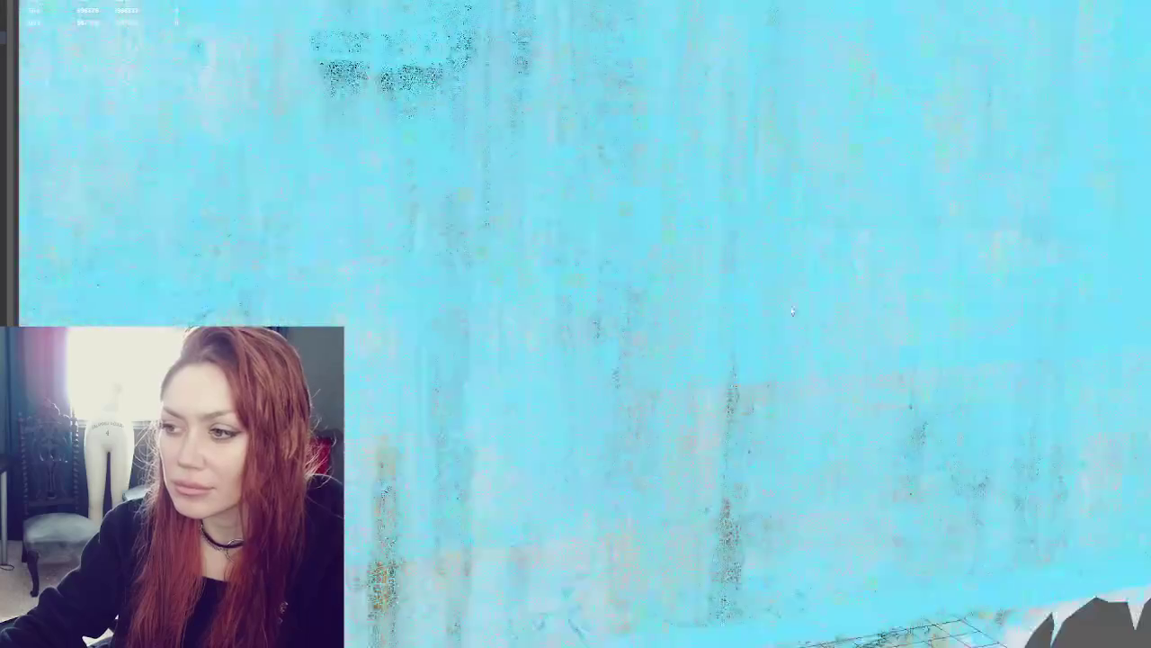
scroll(719, 198, up, 4)
scroll(599, 175, down, 2)
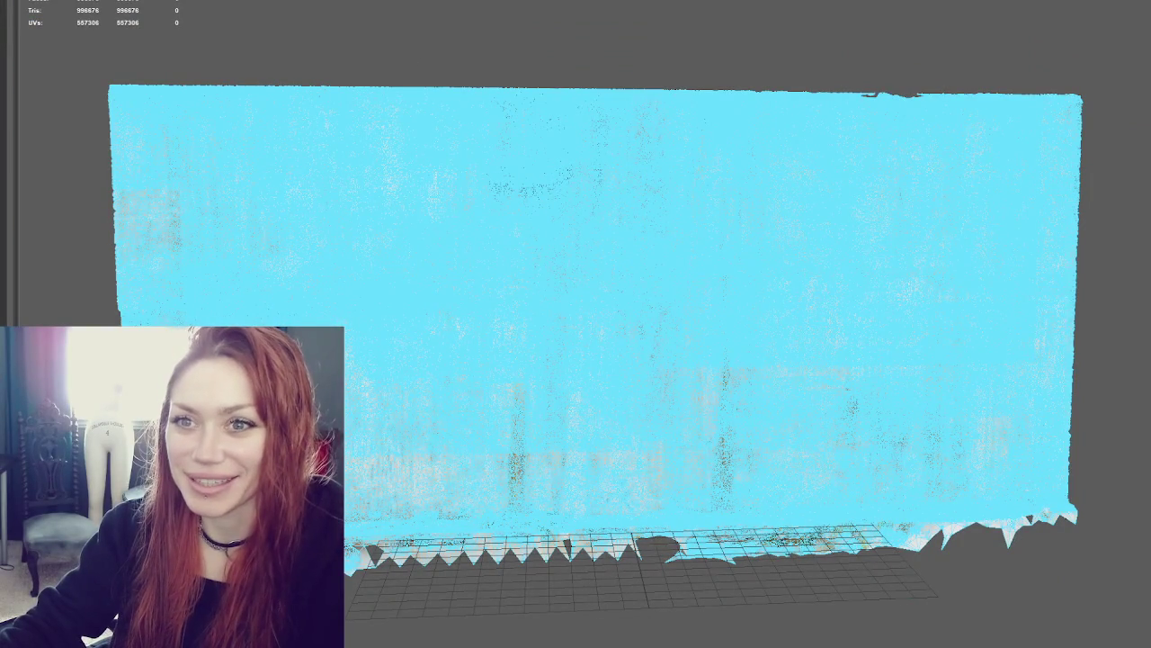
Deselect the wall to show its rust-streaked concrete texture and view it at an angle
click(584, 272)
scroll(654, 364, up, 5)
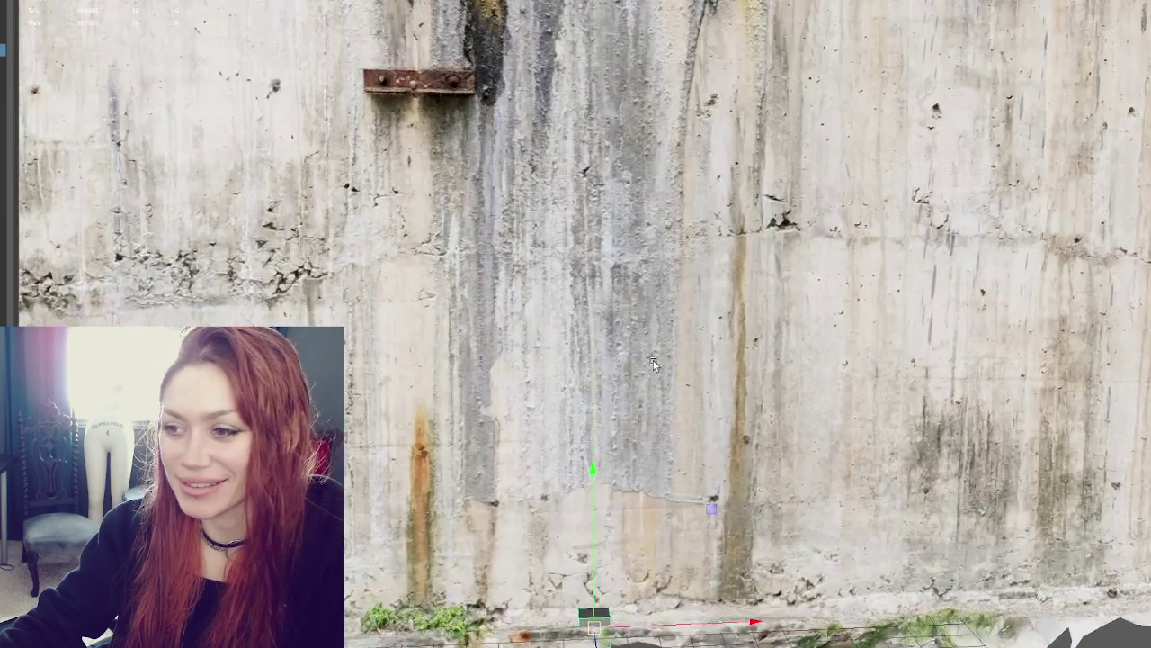
scroll(655, 238, down, 4)
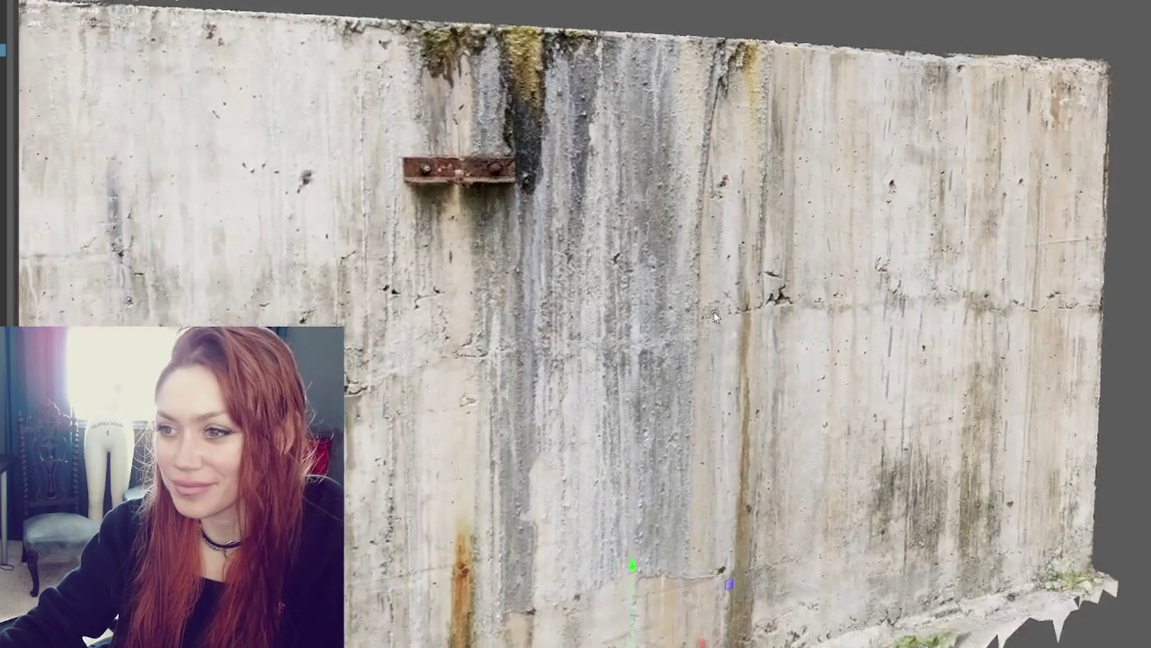
scroll(710, 306, up, 2)
scroll(710, 307, down, 4)
scroll(719, 299, up, 4)
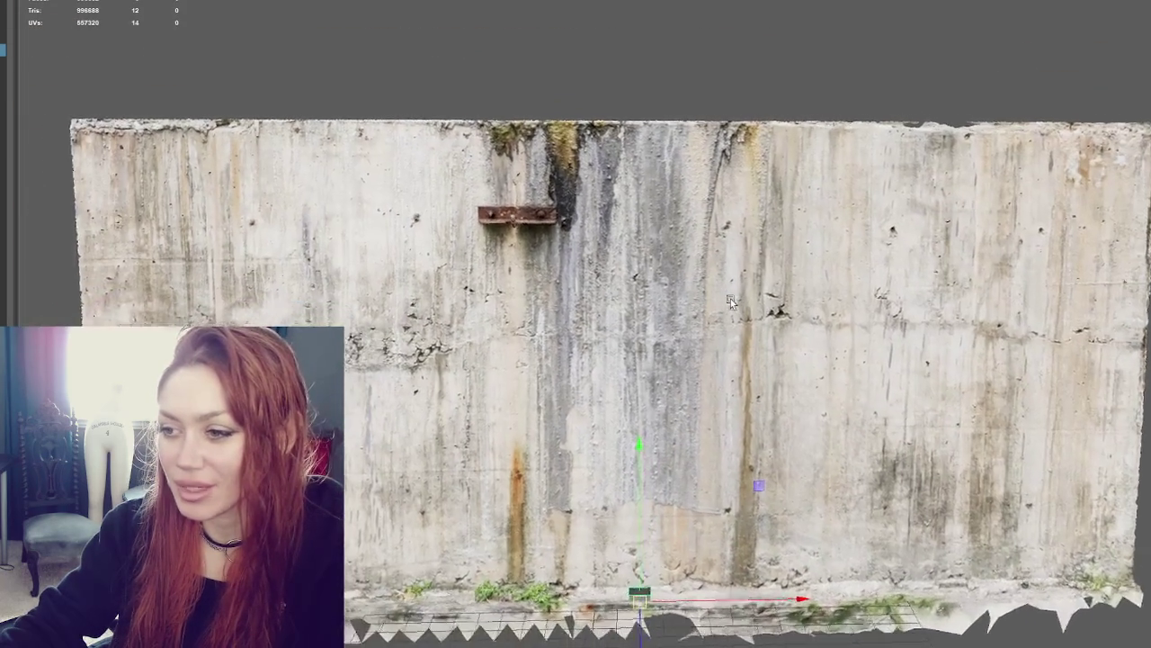
mouse_move(720, 299)
mouse_down()
mouse_move(684, 303)
mouse_move(735, 304)
mouse_up()
Duplicate the small object, raise it, scale it to wall size, and push it onto the scan surface
key(ctrl+d)
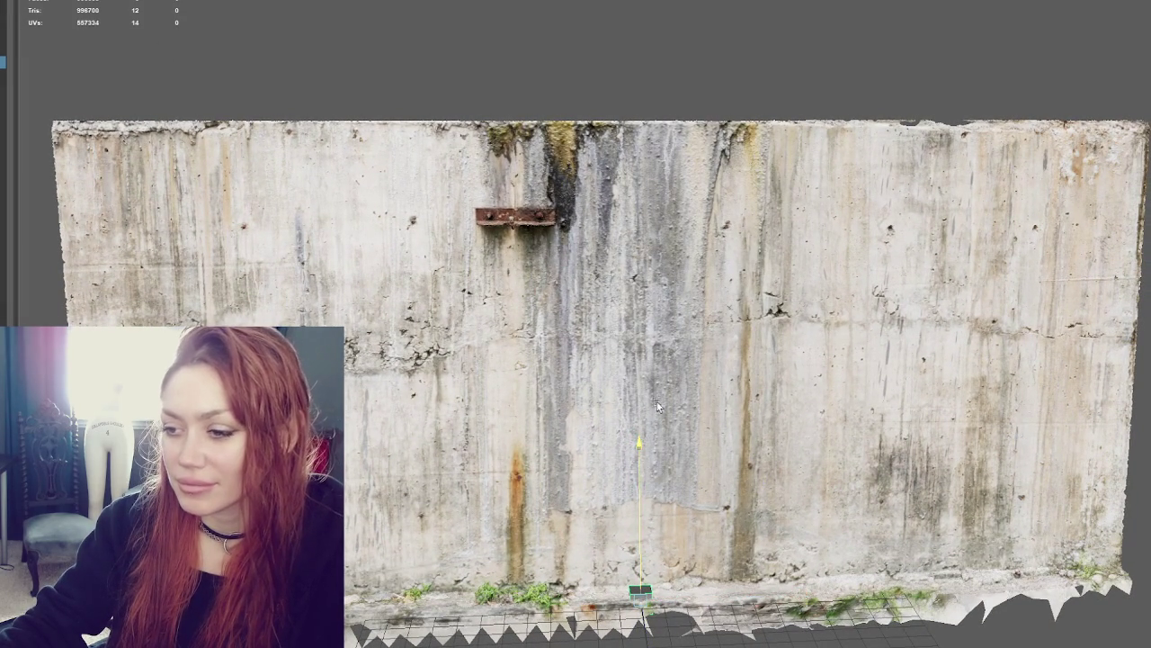
drag(655, 468, 670, 270)
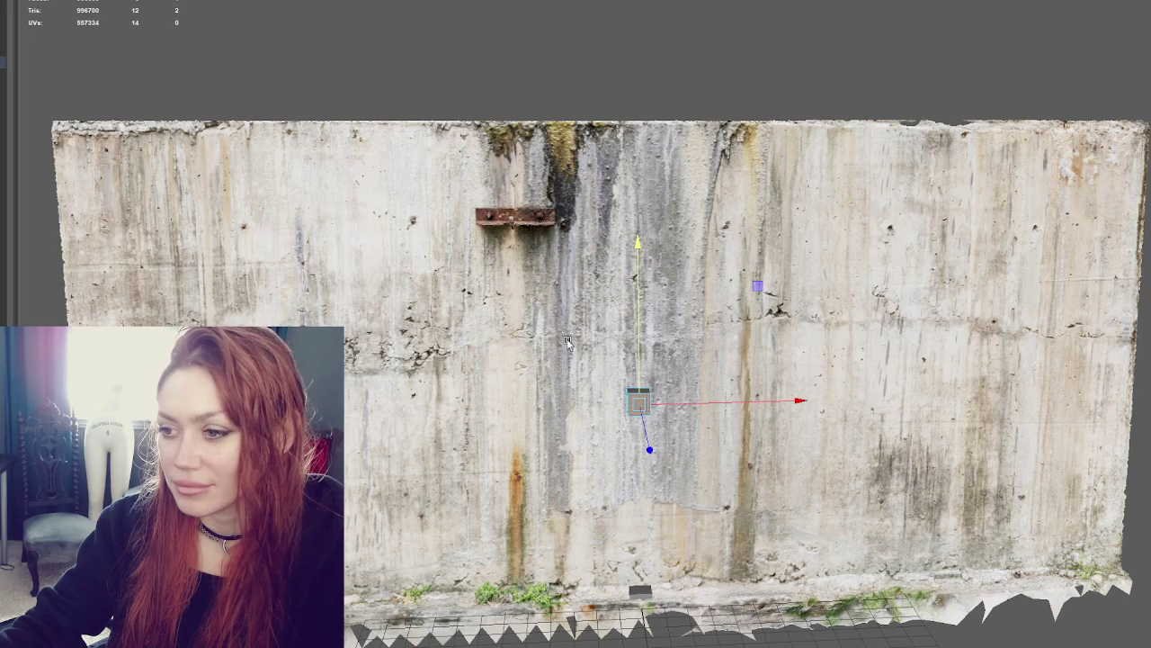
right_click(621, 37)
click(654, 412)
key(r)
mouse_move(639, 402)
mouse_down()
mouse_move(835, 381)
mouse_move(1142, 375)
mouse_up()
key(w)
mouse_move(648, 443)
mouse_down()
mouse_move(647, 453)
mouse_move(645, 360)
mouse_move(643, 370)
mouse_move(819, 326)
mouse_move(772, 340)
mouse_up()
alt+drag(772, 340, 885, 334)
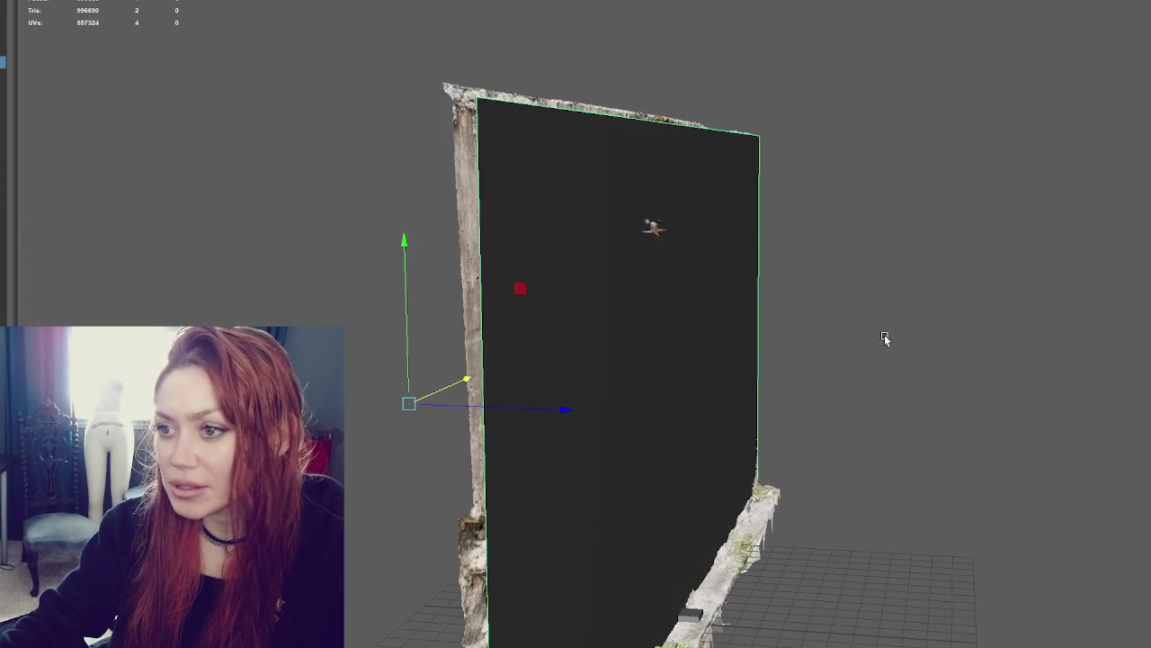
drag(566, 406, 563, 406)
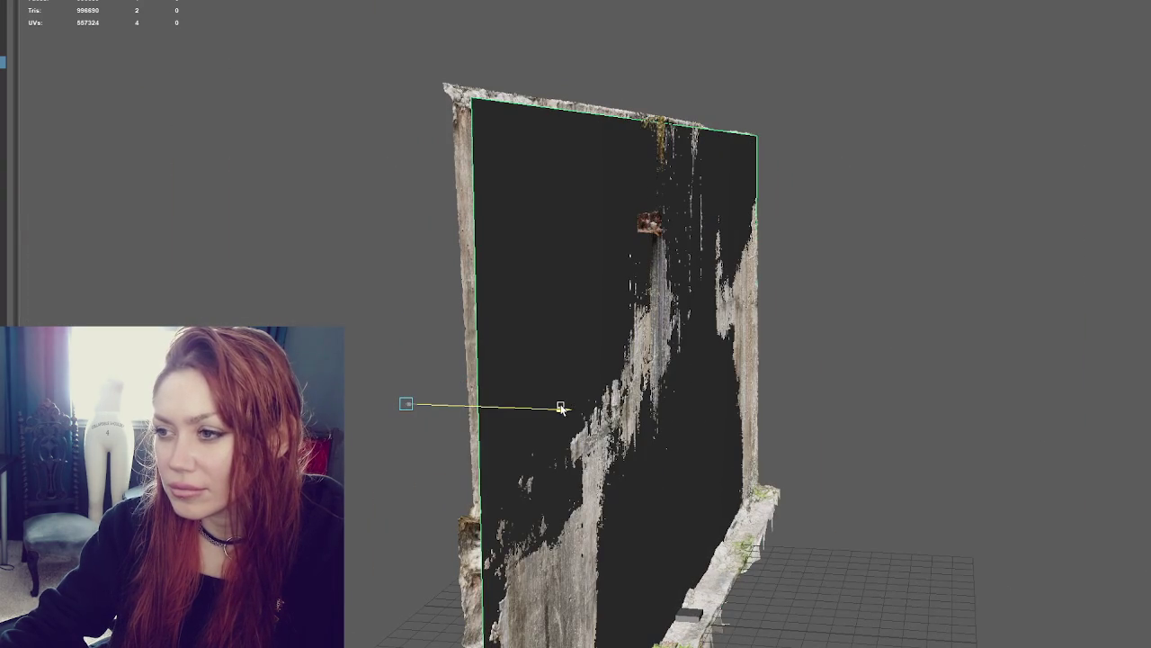
Reselect the wall plane, convert the selection to its faces, and turn the view head-on
click(367, 36)
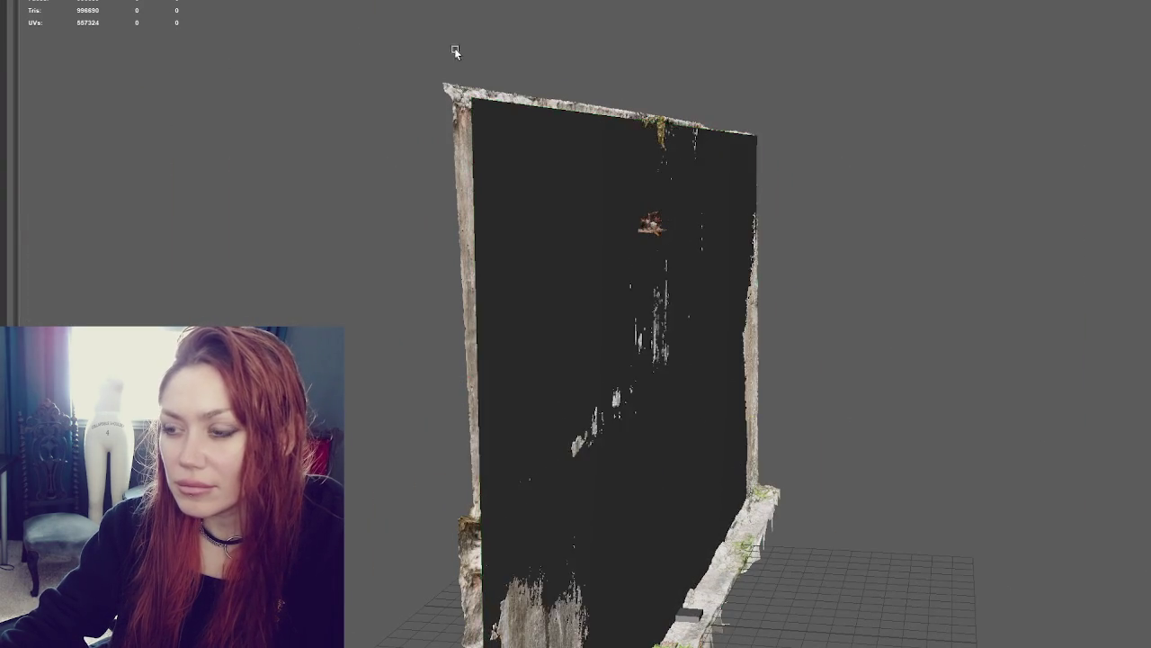
scroll(644, 125, up, 5)
scroll(644, 126, down, 1)
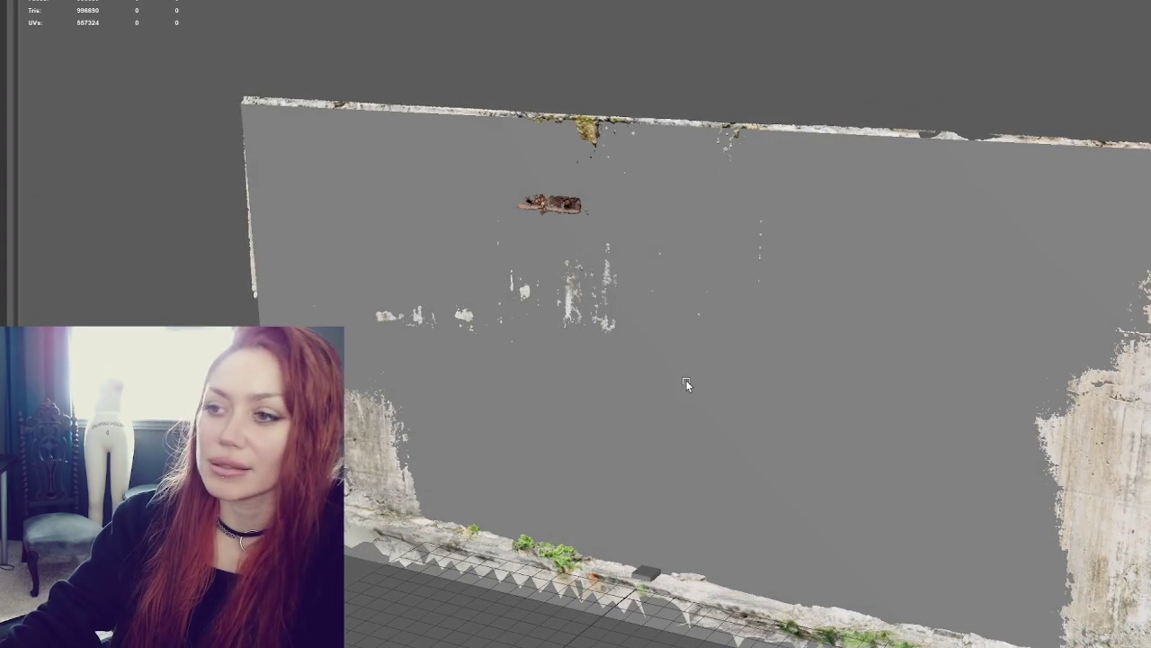
click(683, 379)
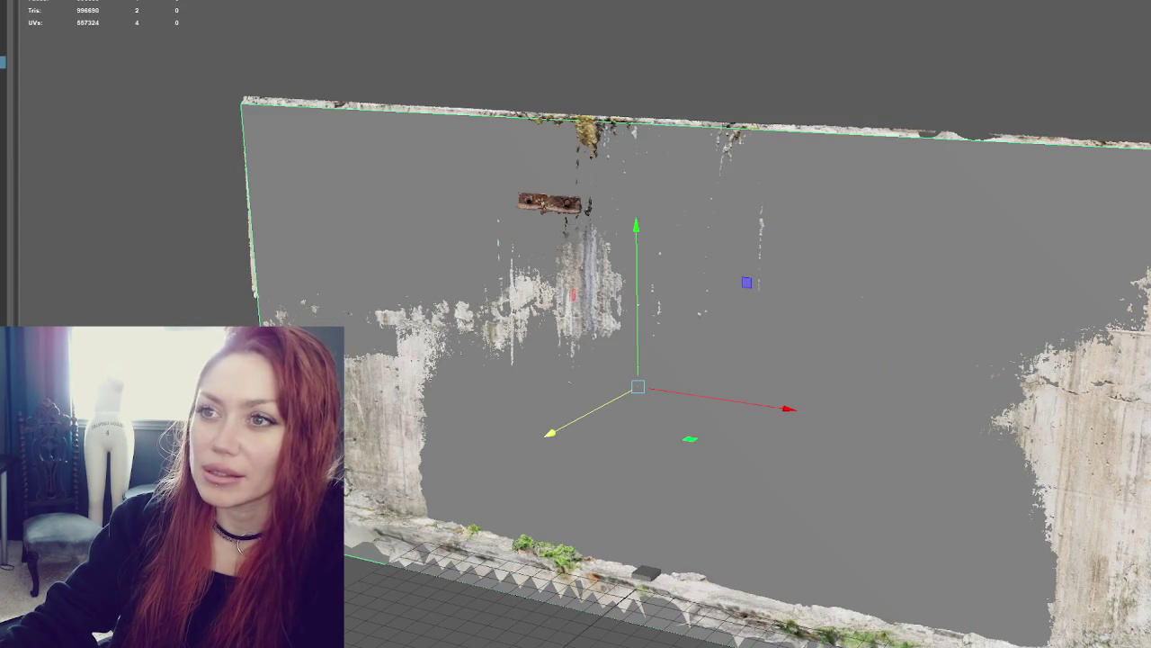
click(341, 108)
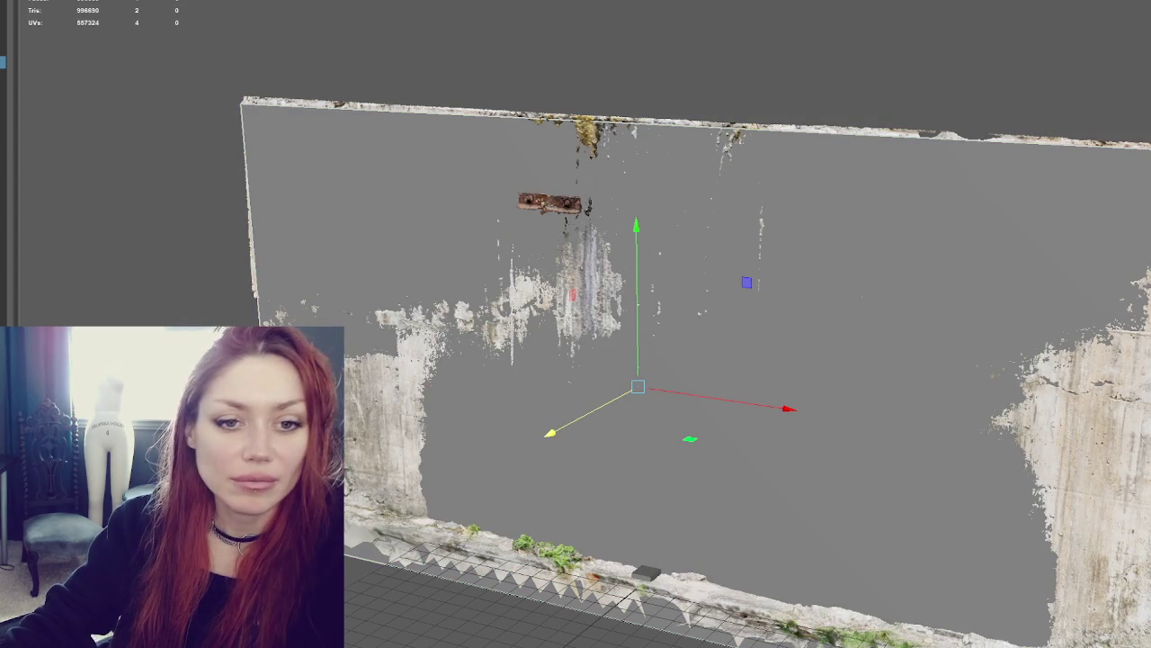
key(ctrl+F11)
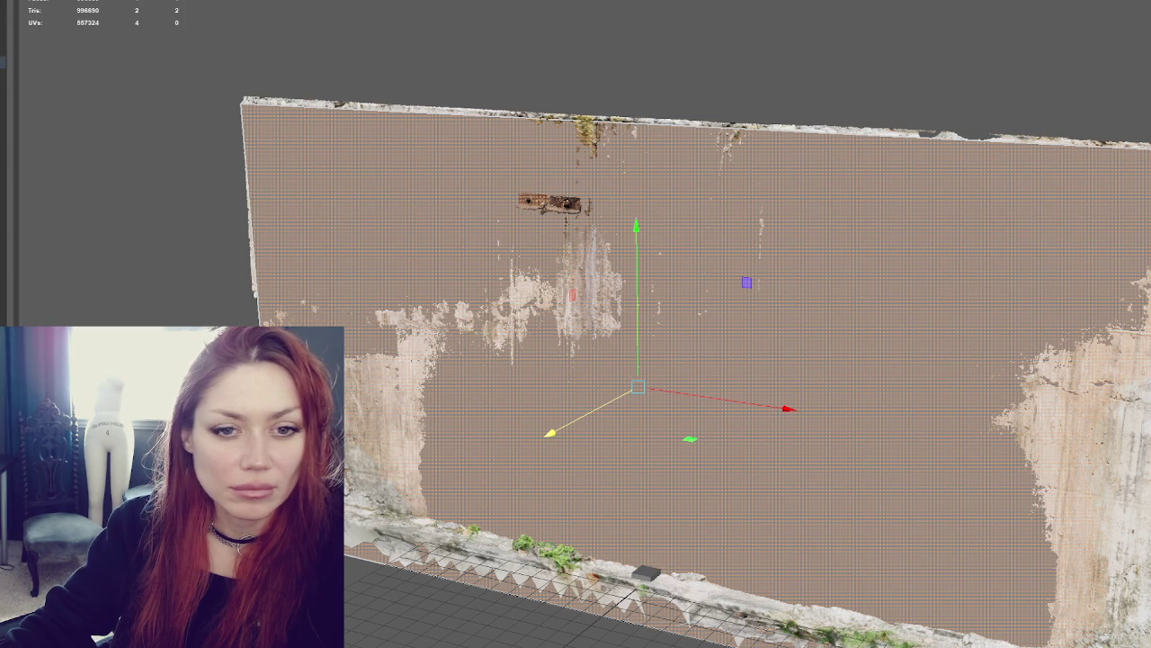
key(r)
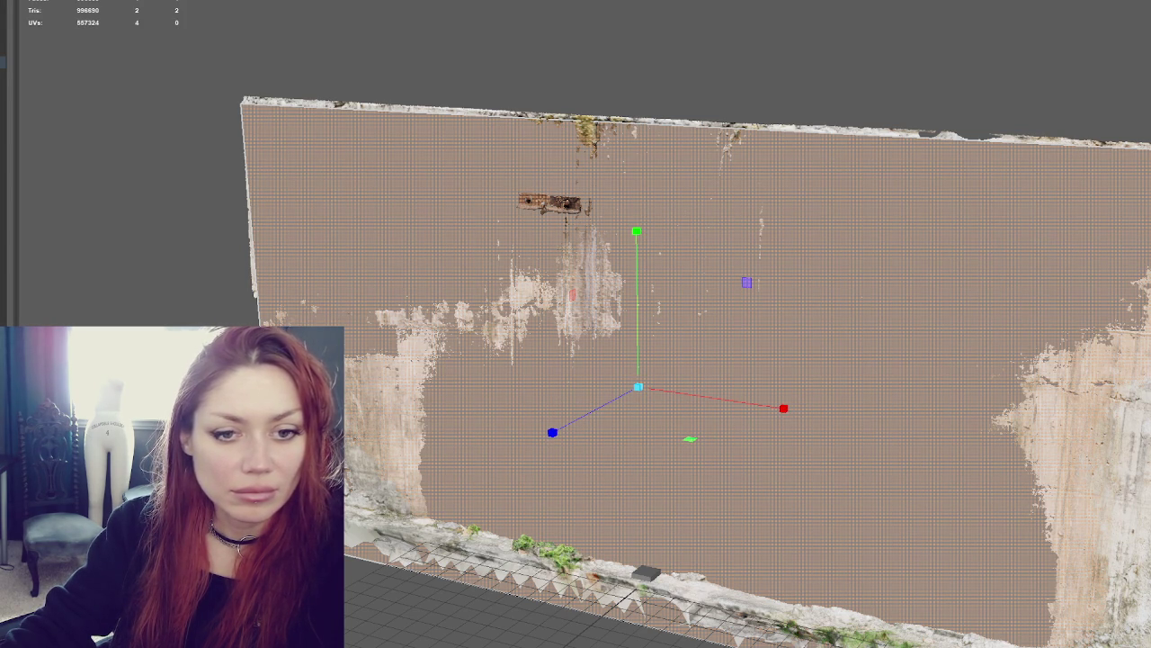
key(w)
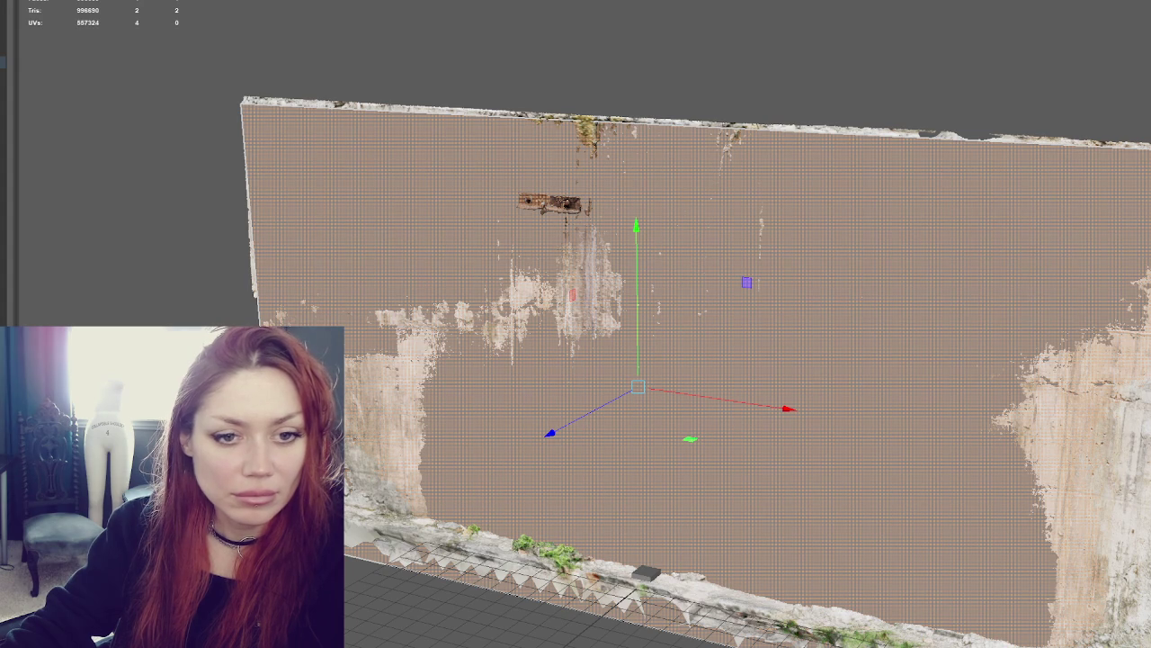
key(r)
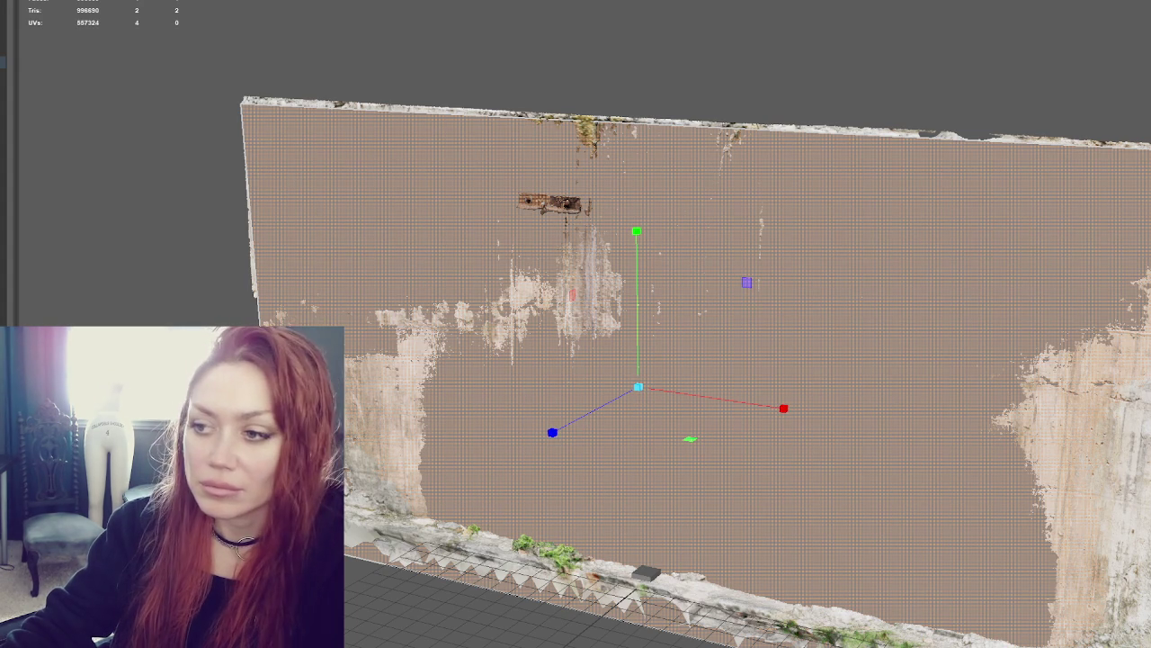
key(w)
mouse_move(109, 116)
mouse_down()
mouse_move(171, 93)
mouse_move(262, 122)
mouse_up()
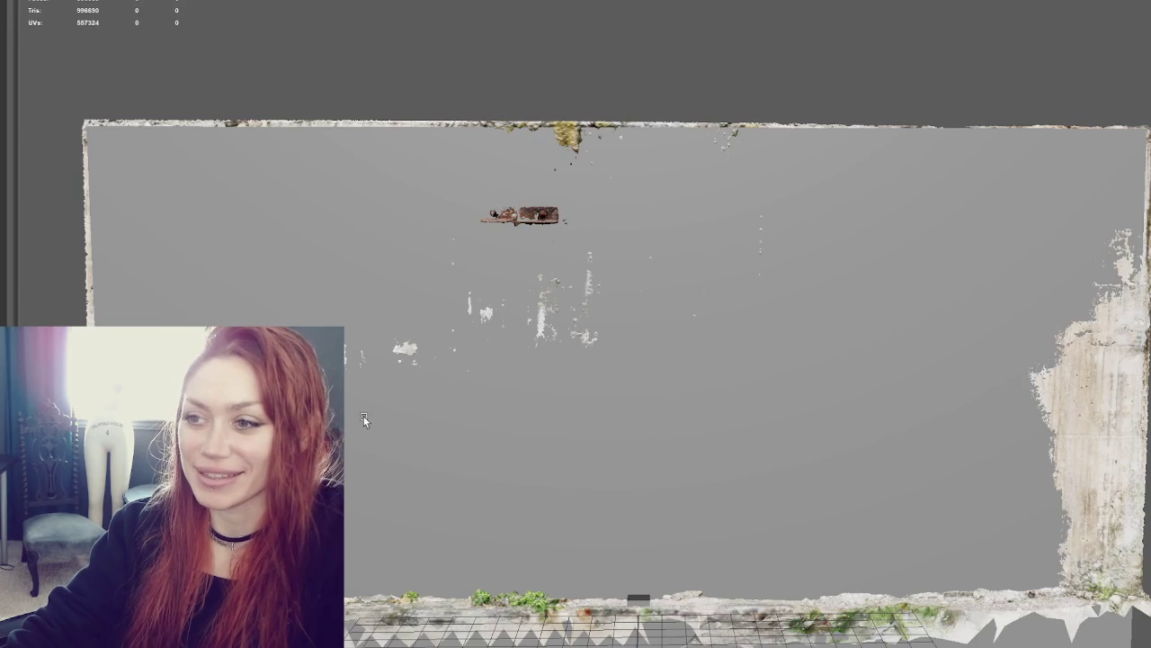
click(258, 219)
mouse_move(257, 219)
mouse_down()
mouse_move(585, 216)
mouse_move(516, 206)
mouse_move(501, 237)
mouse_up()
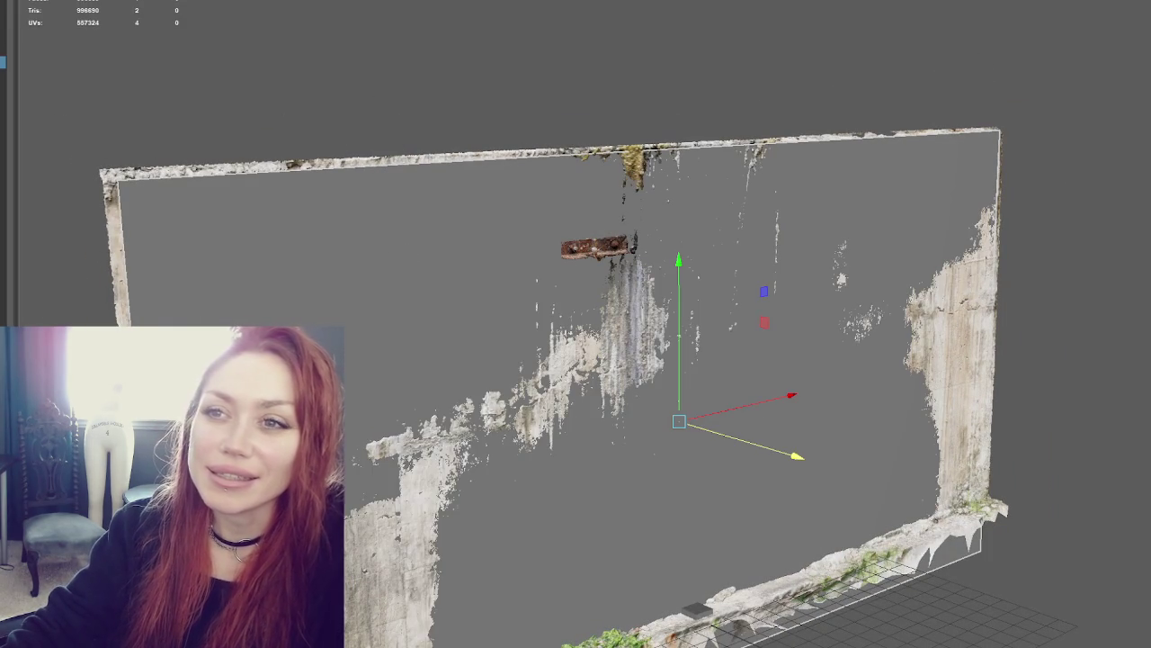
Open Transfer Maps with pCubeShape2 as target and move its window clear of the wall
click(89, 2)
key(Escape)
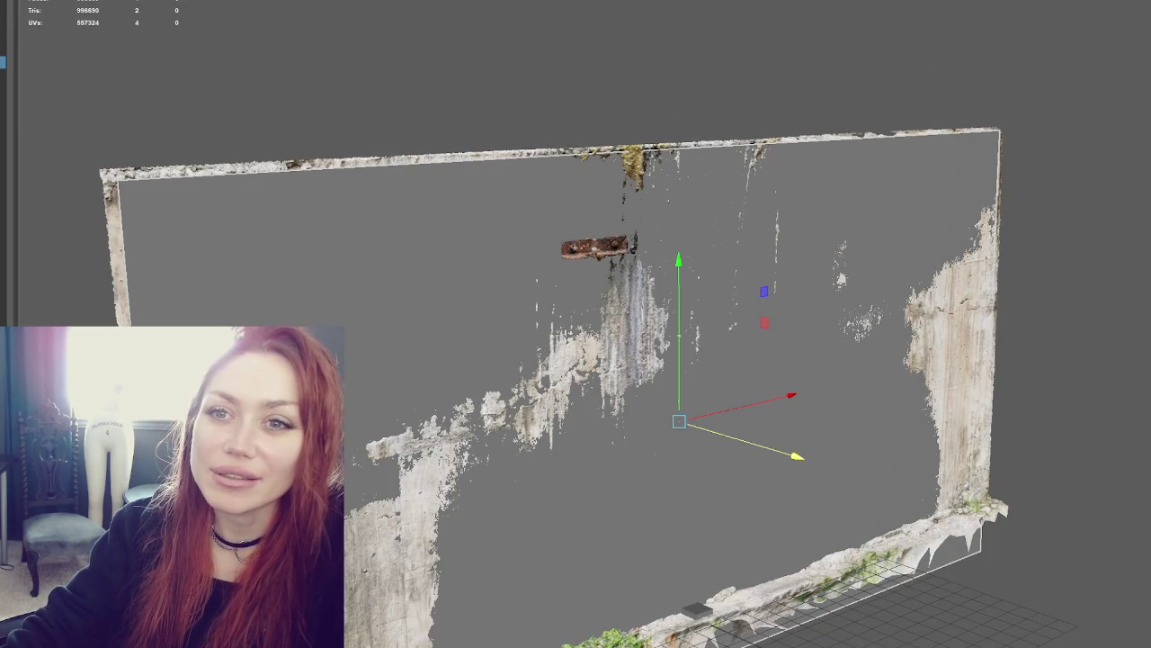
click(63, 1)
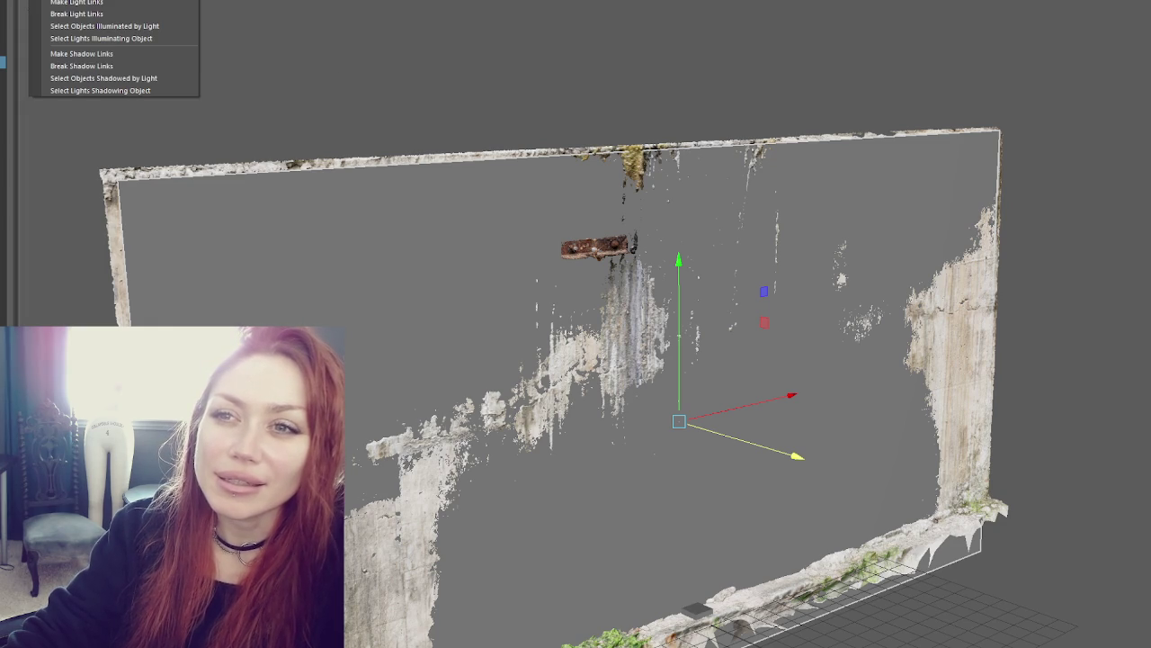
mouse_move(23, 0)
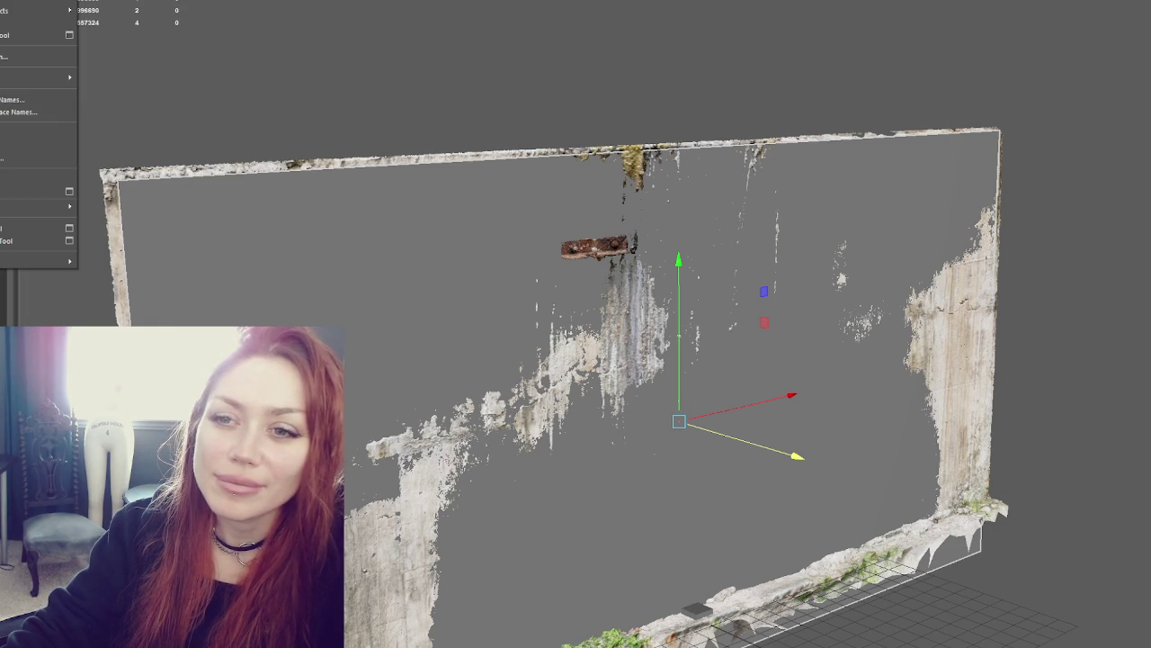
key(Escape)
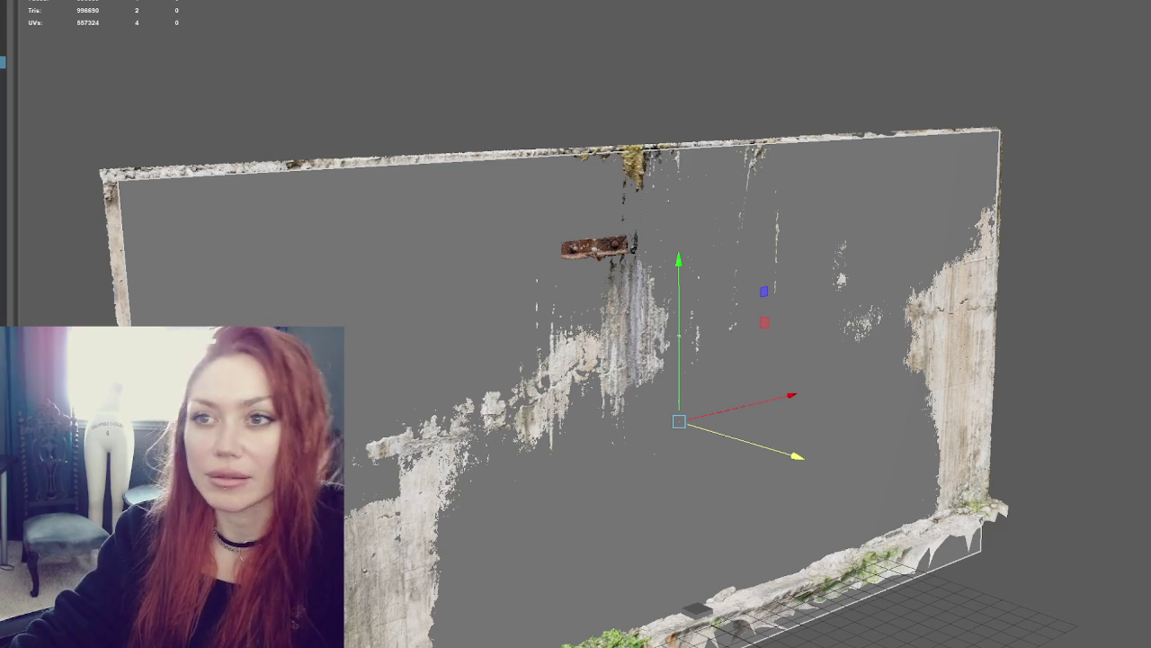
click(36, 0)
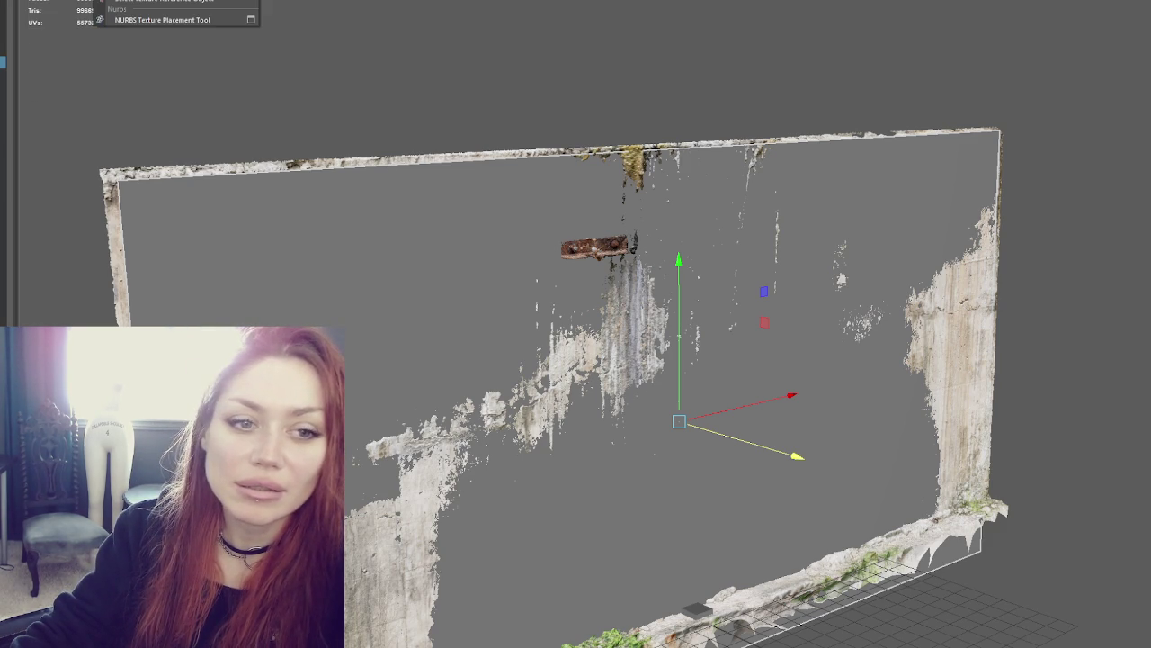
key(Escape)
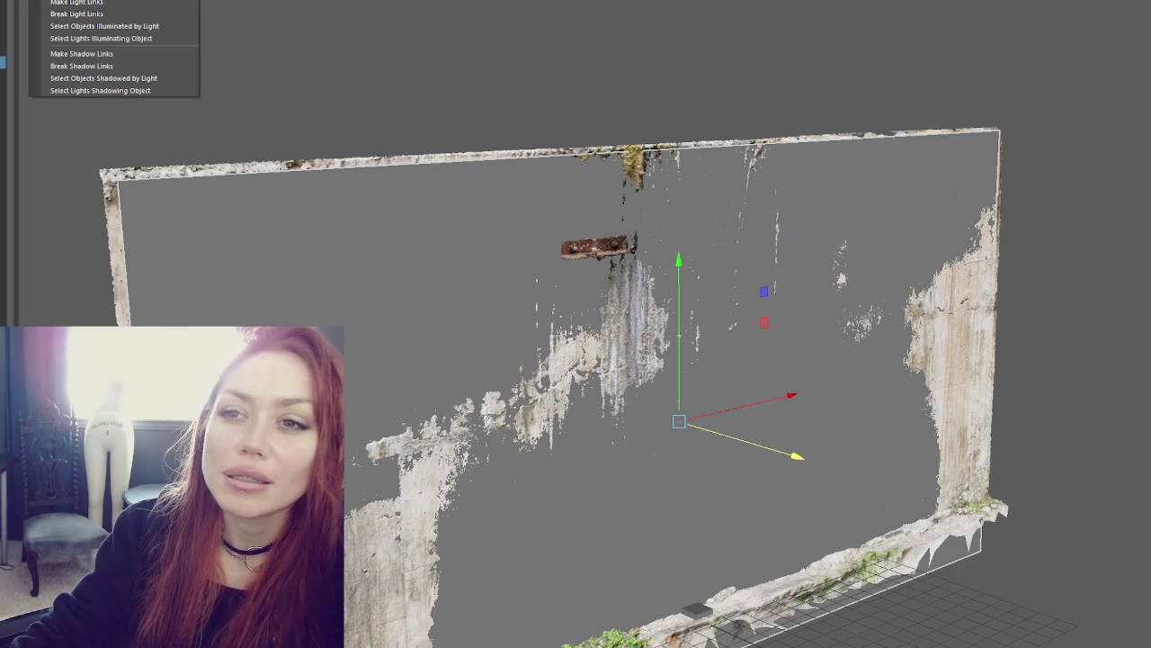
mouse_move(670, 7)
mouse_down()
mouse_move(846, 43)
mouse_move(944, 121)
mouse_up()
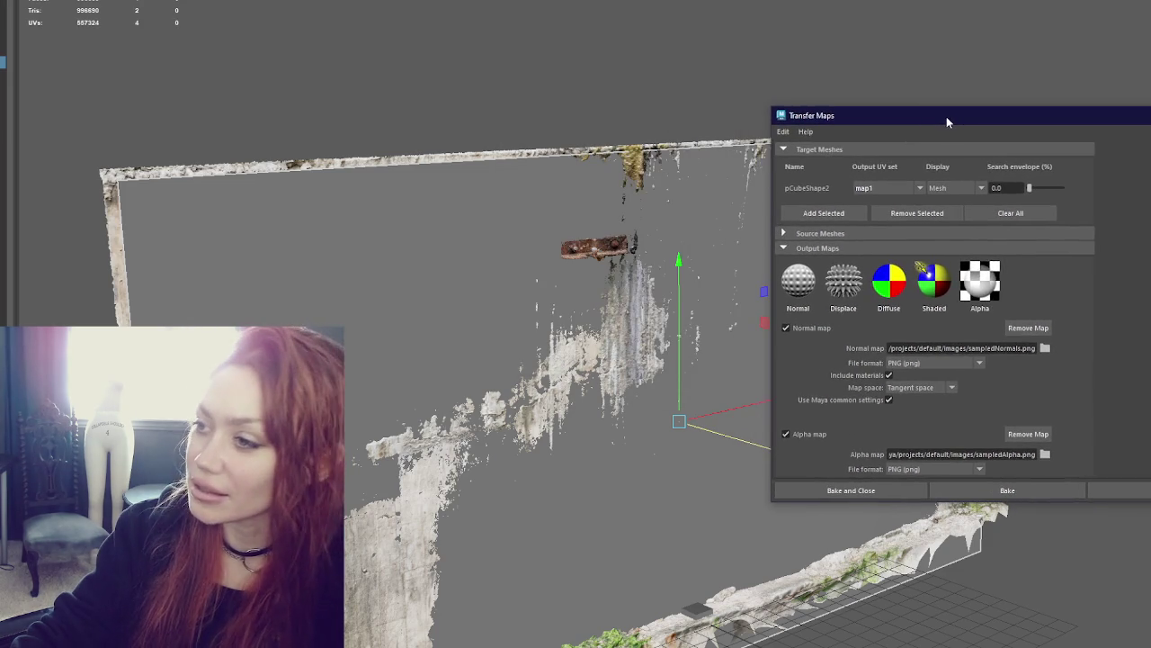
Set the scanned wall mesh as the Transfer Maps source mesh with Add Selected
click(829, 246)
click(829, 233)
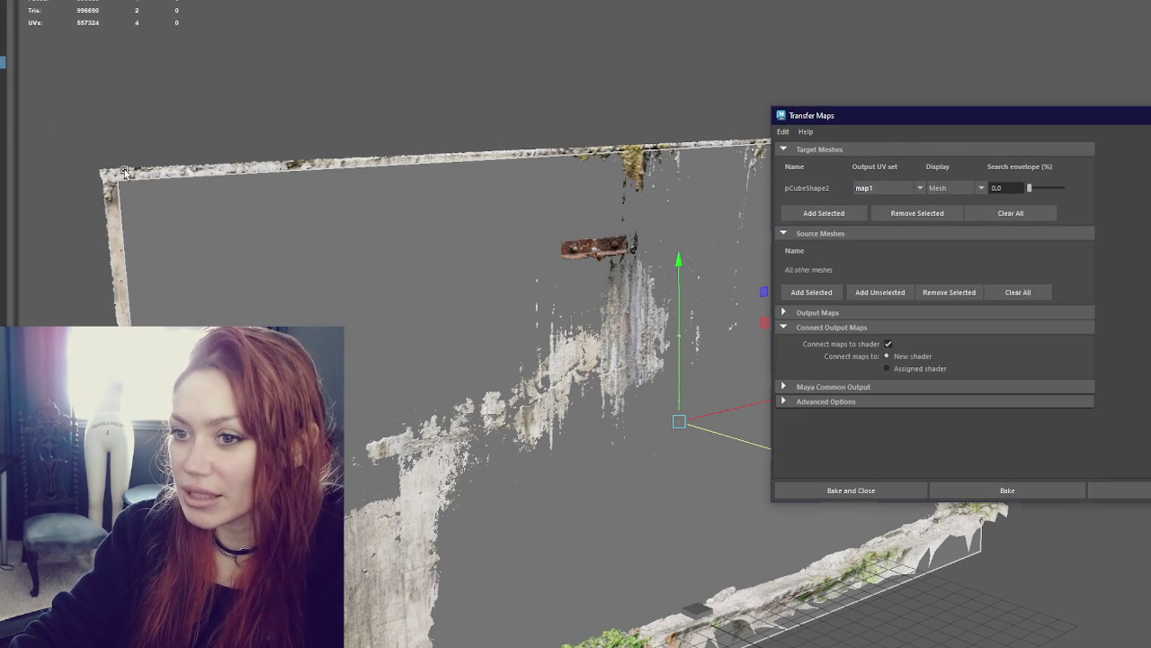
click(402, 114)
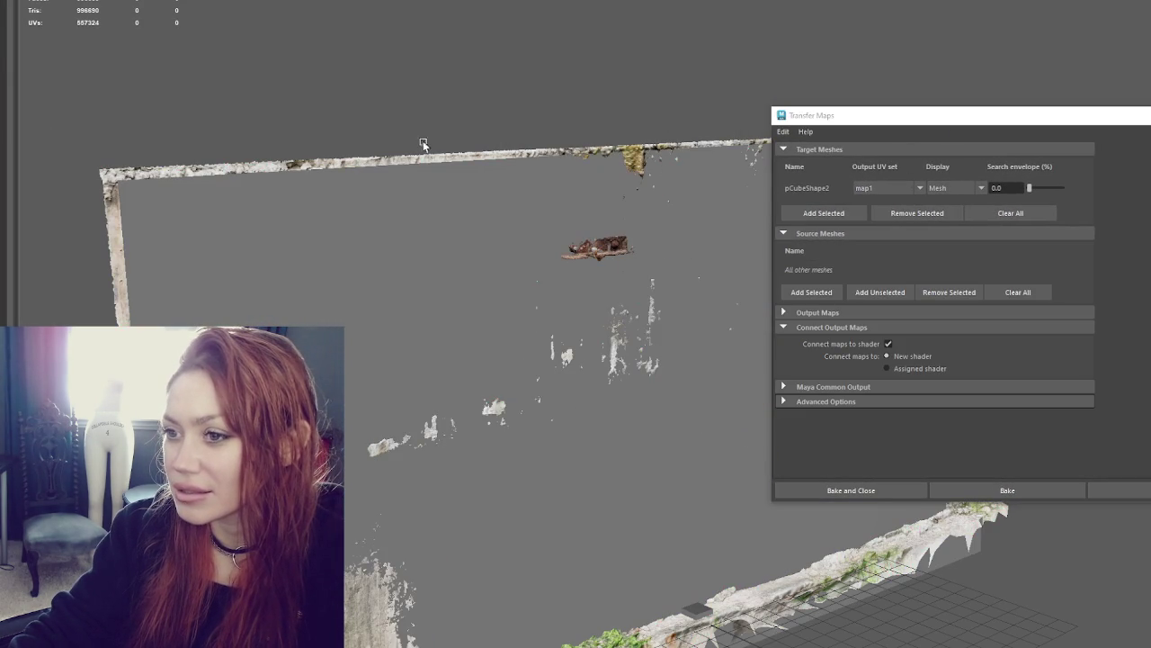
click(431, 158)
click(811, 292)
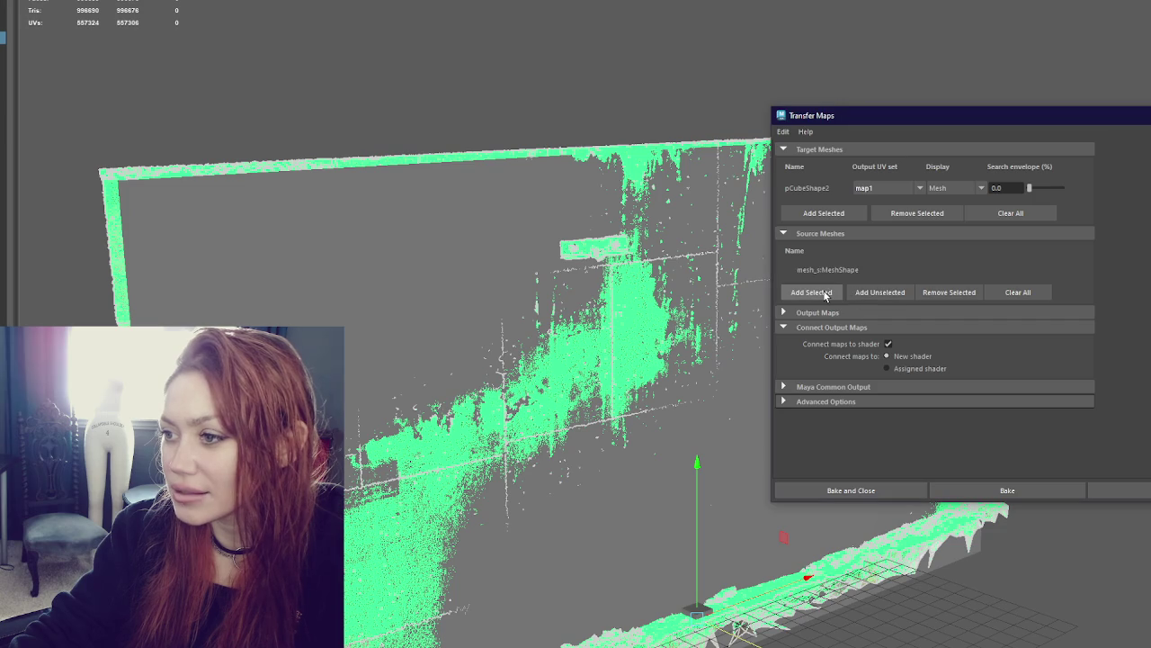
Uncheck Alpha map, save the normal map to Desktop/walls/walls.png, and add an alpha output
click(873, 236)
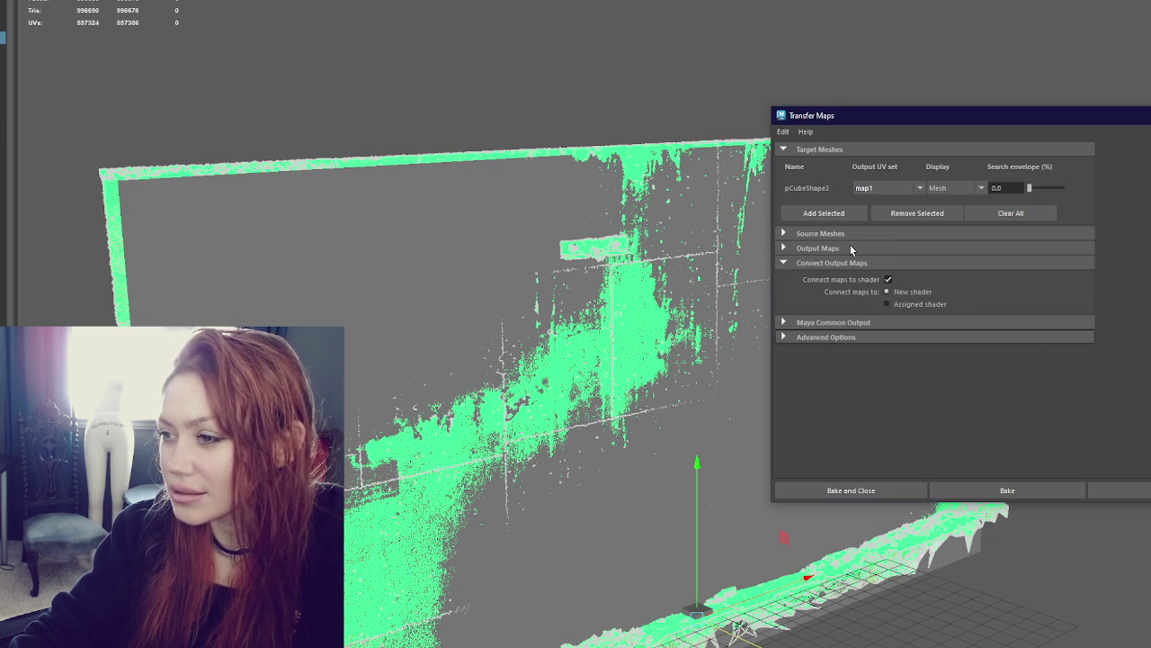
click(850, 246)
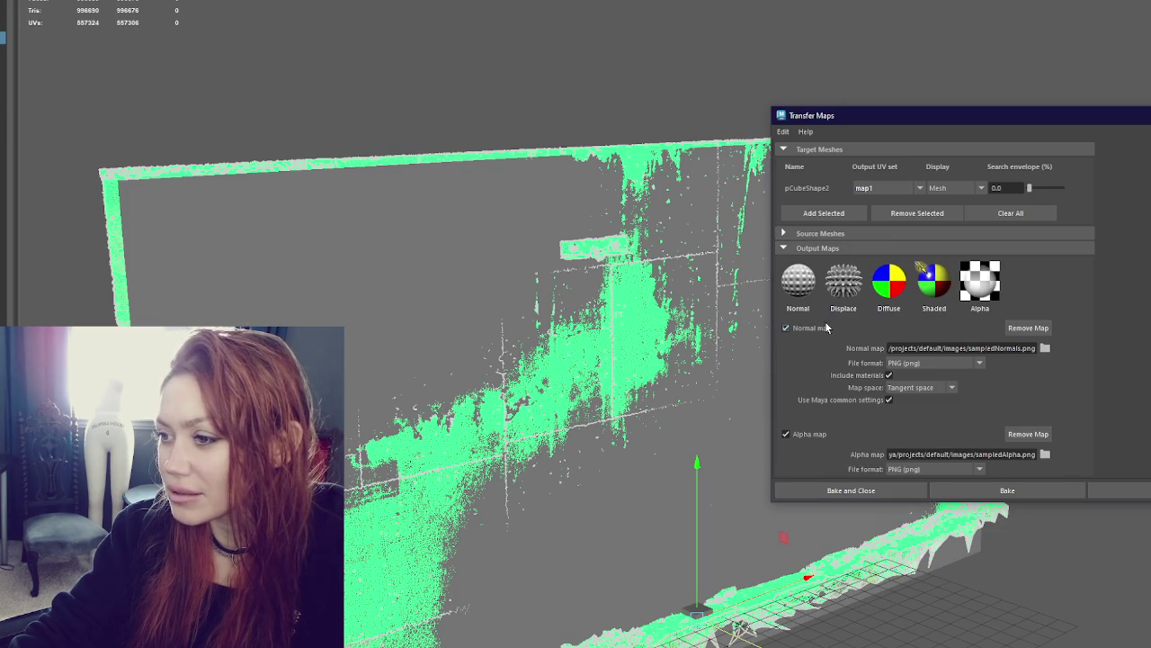
scroll(820, 332, down, 2)
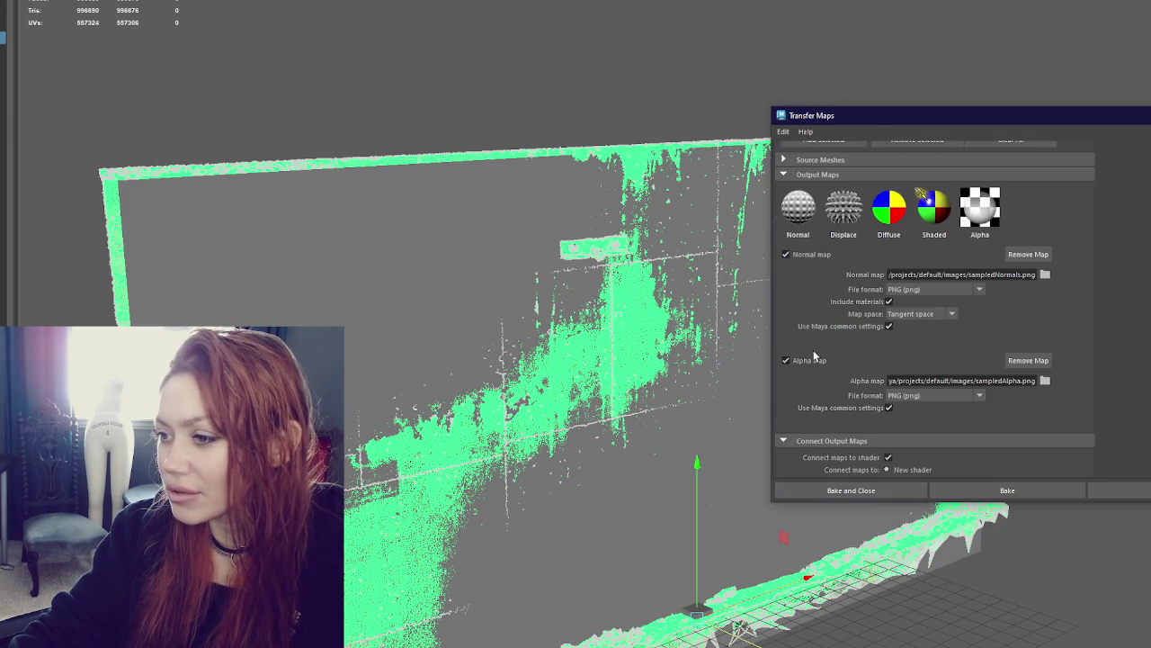
click(812, 362)
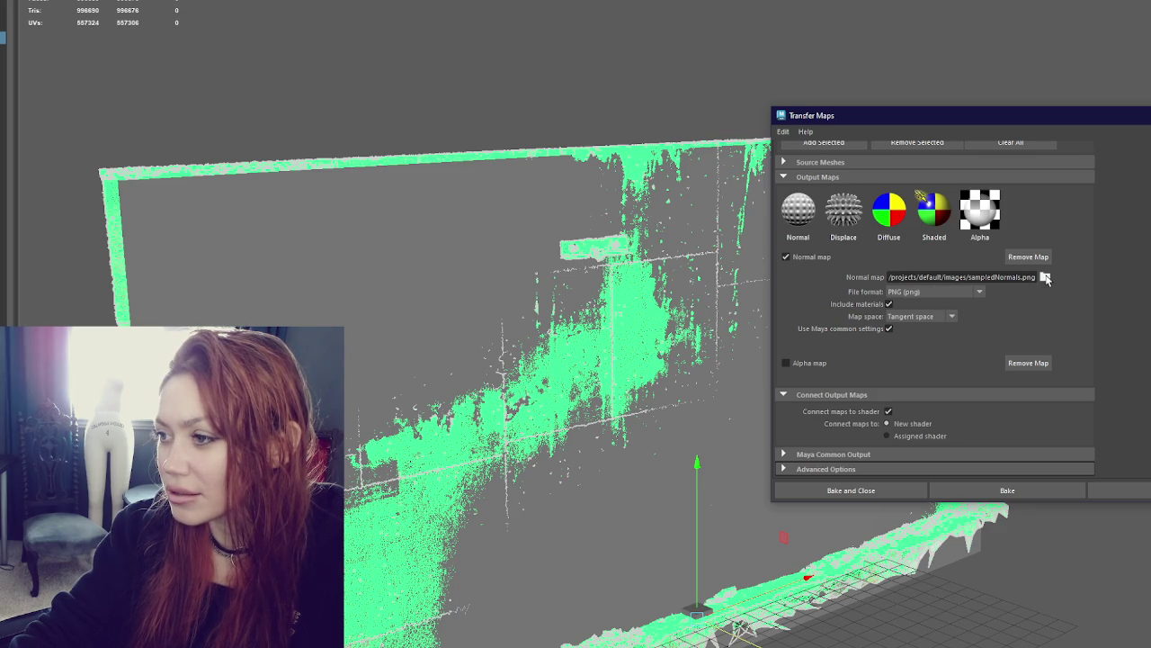
click(1045, 277)
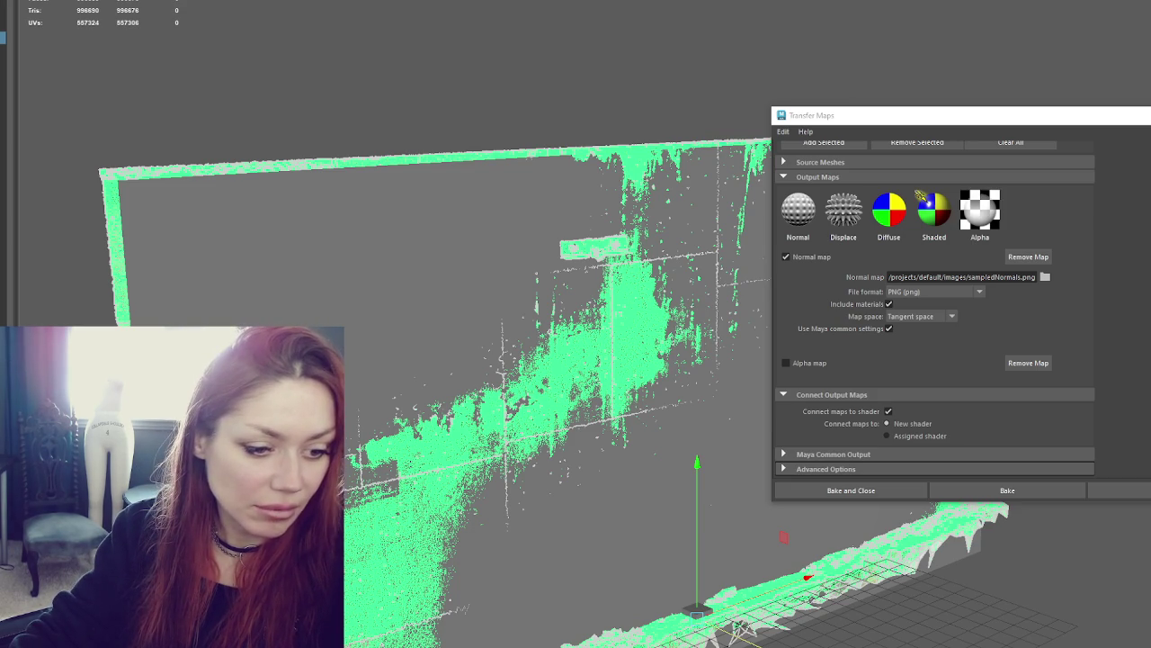
key(ctrl+v)
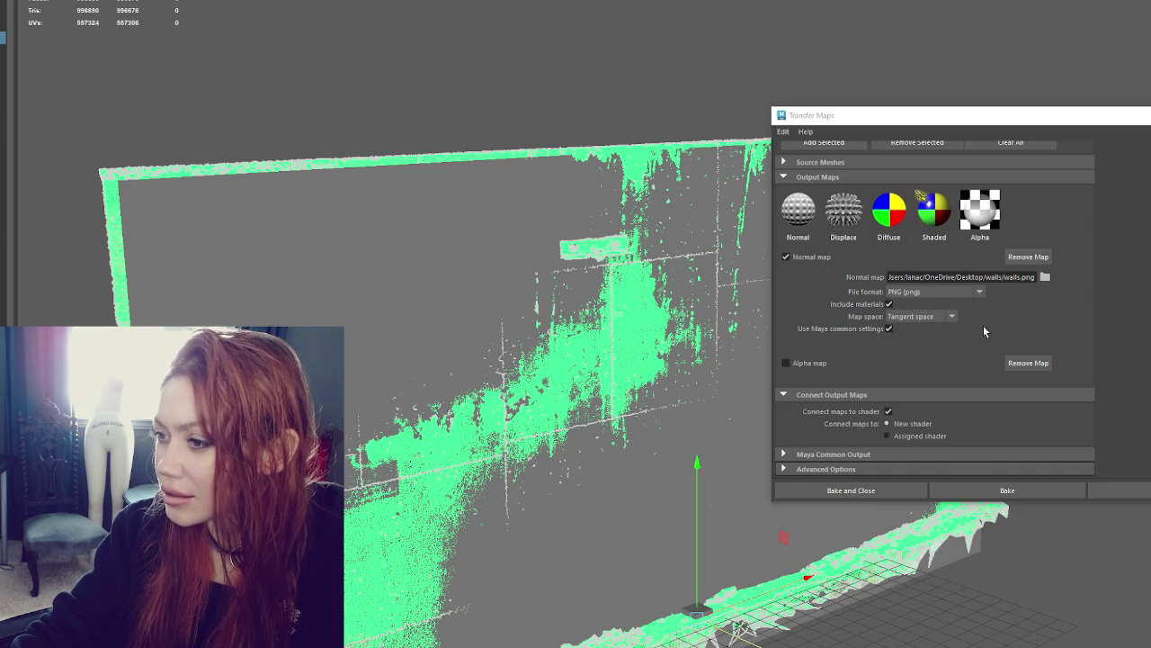
click(982, 226)
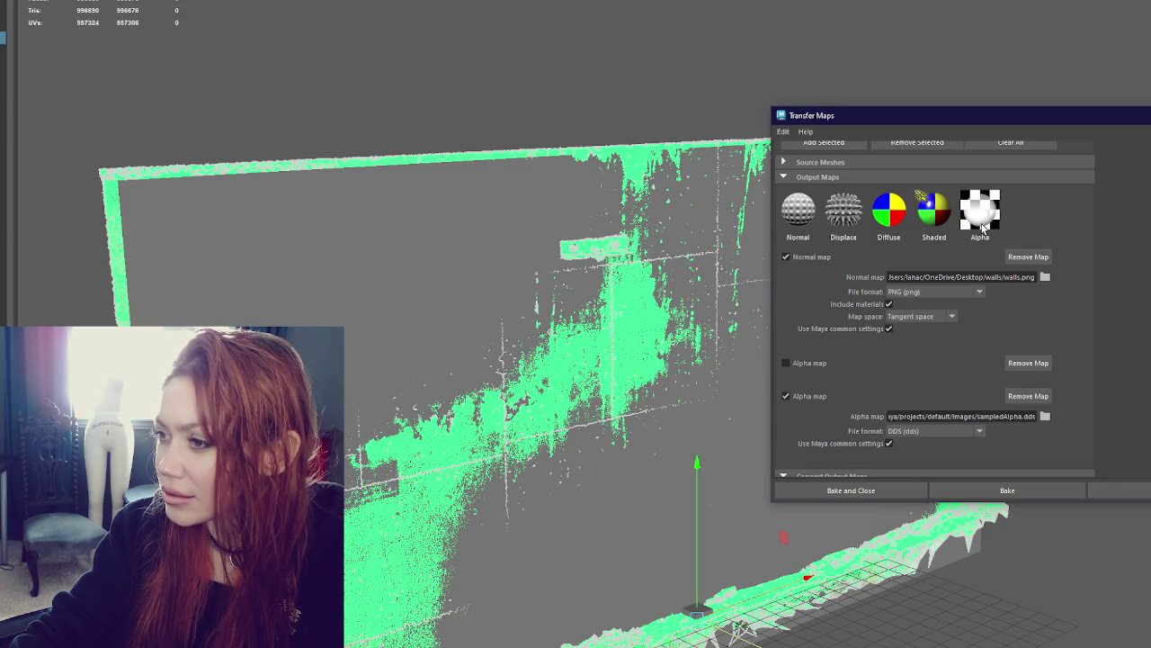
Remove the extra alpha map outputs and duplicate normal map, keeping a single normal map
click(791, 215)
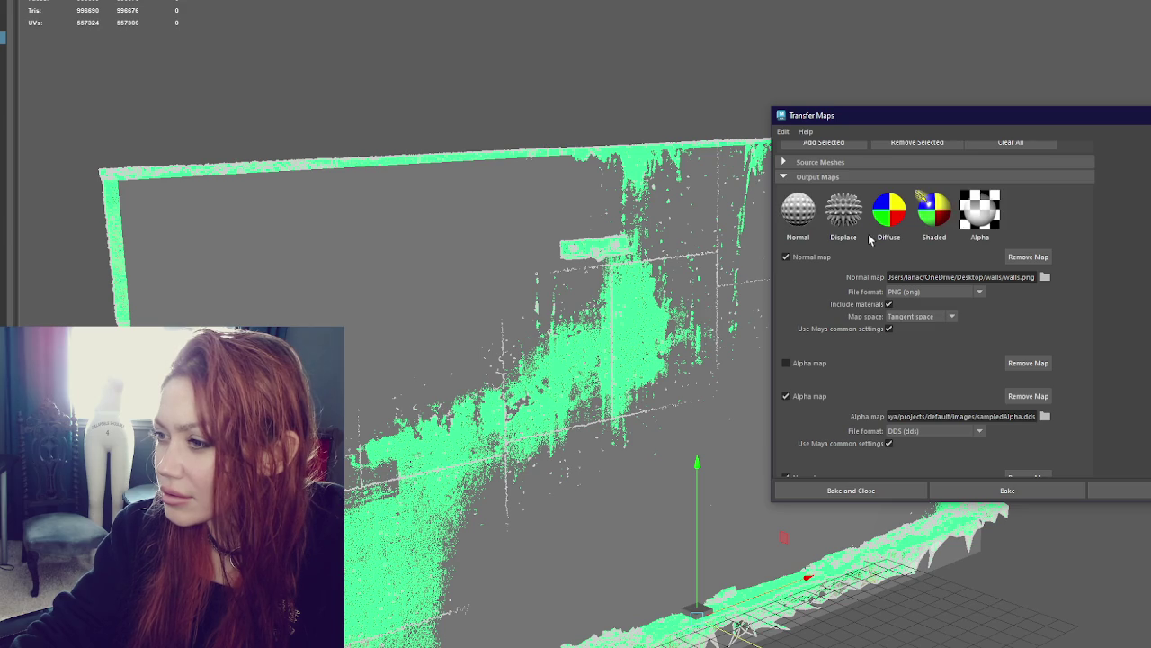
scroll(792, 405, down, 1)
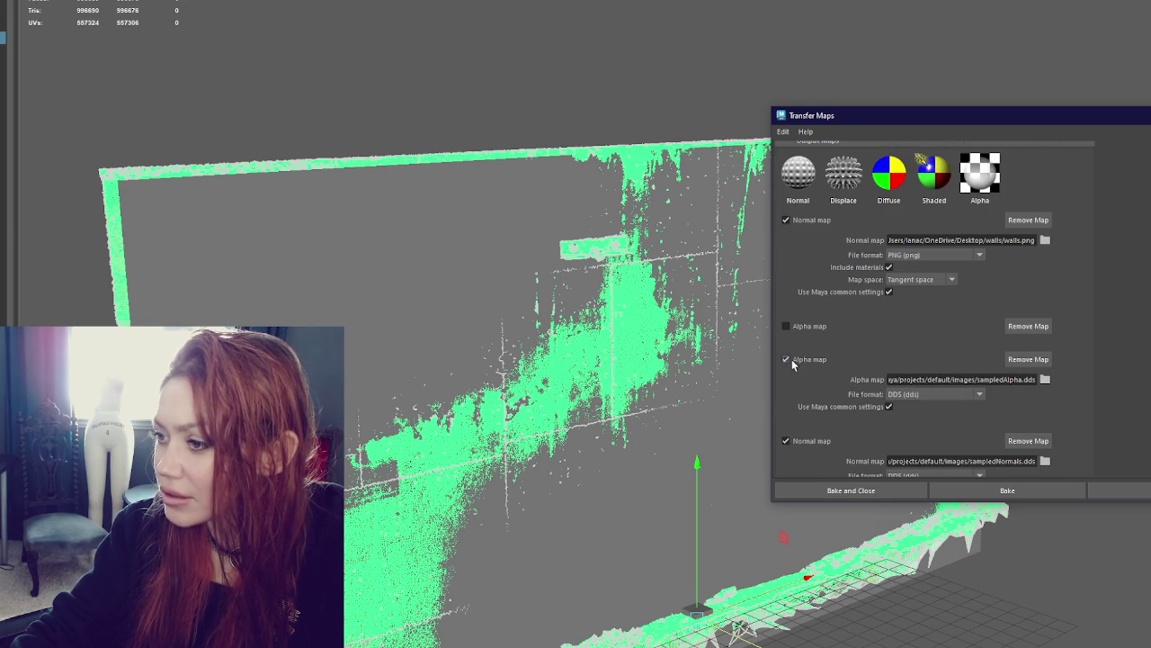
click(1028, 358)
click(1030, 324)
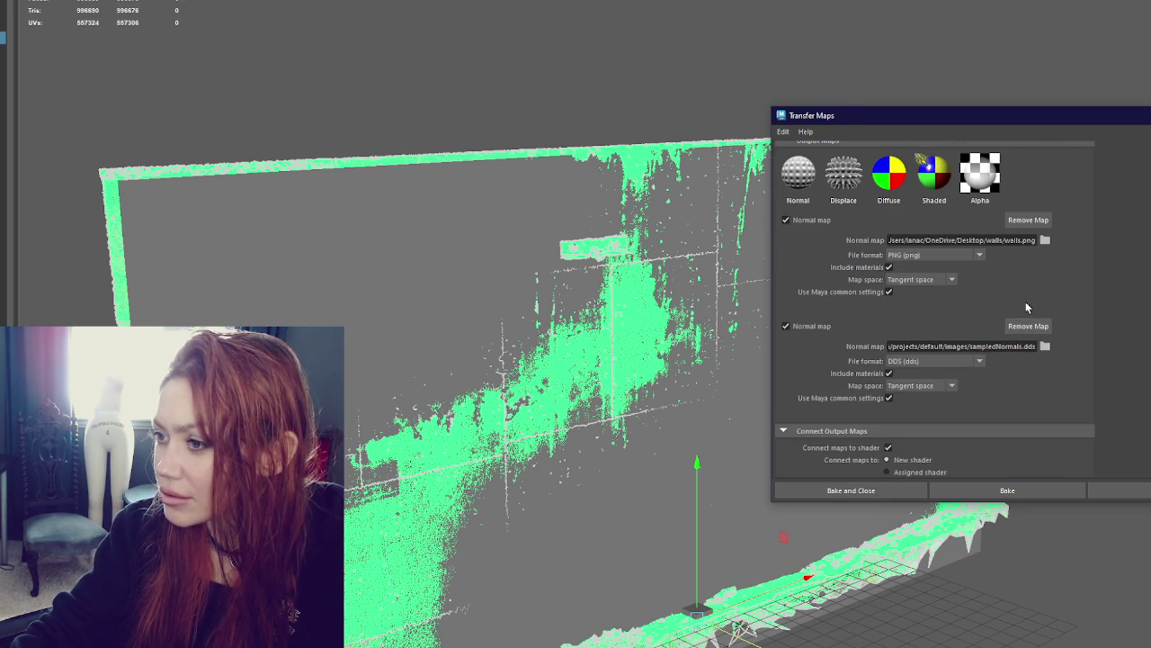
click(1028, 326)
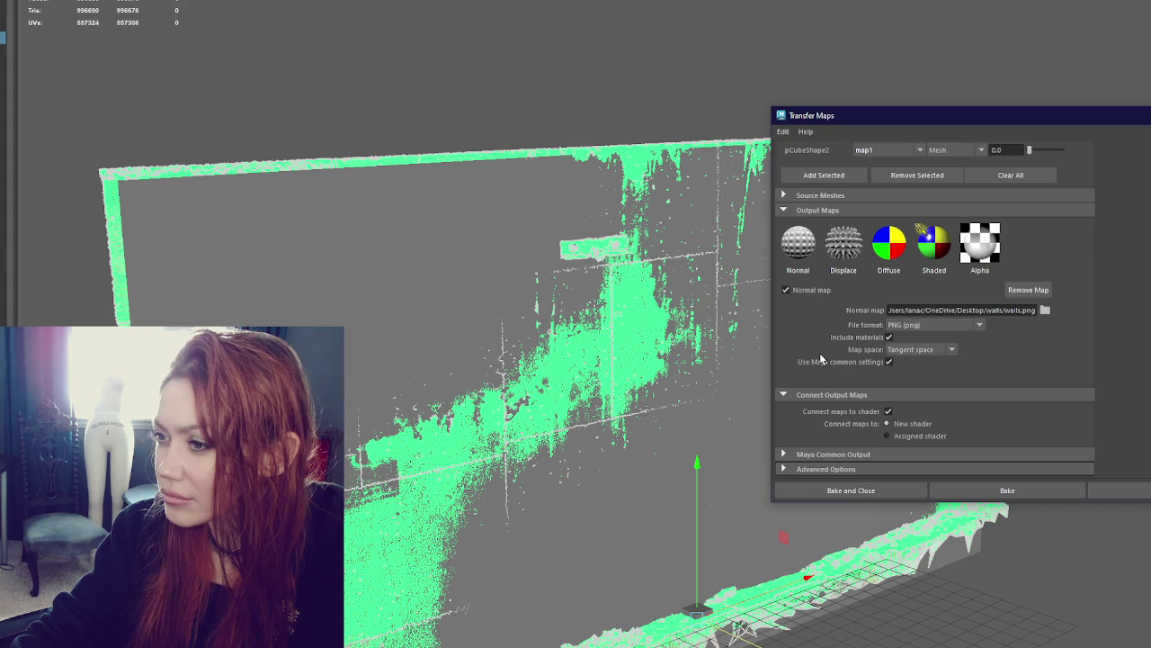
Add a lit-and-shaded color map saved as PNG, then add and remove a Diffuse output
click(944, 254)
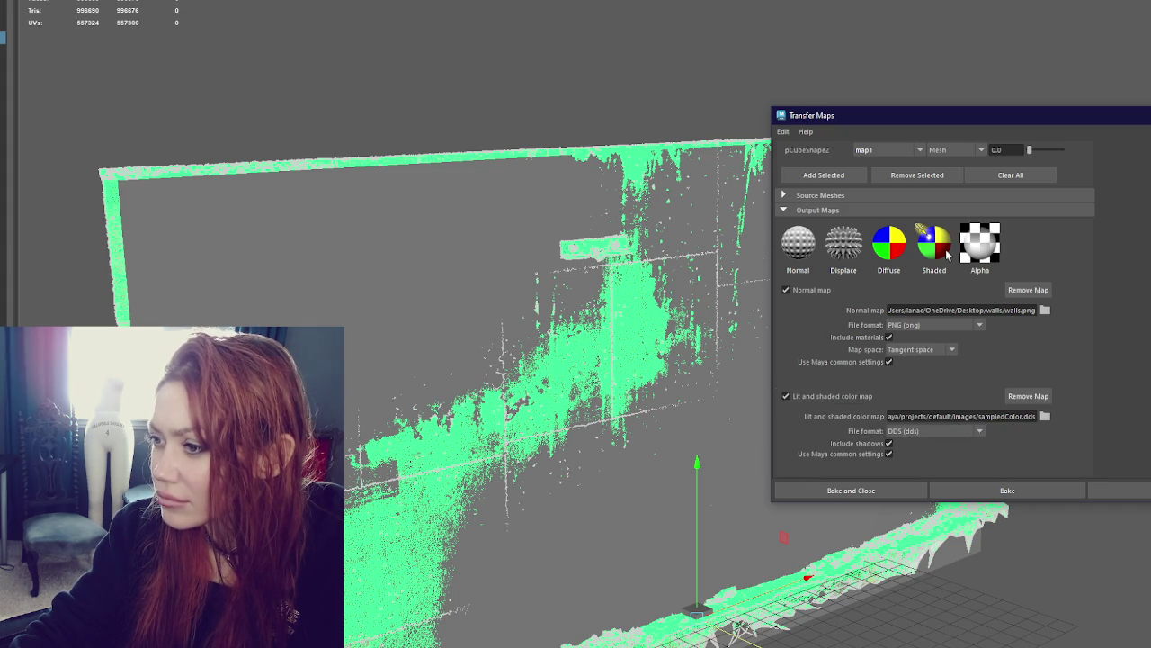
click(935, 431)
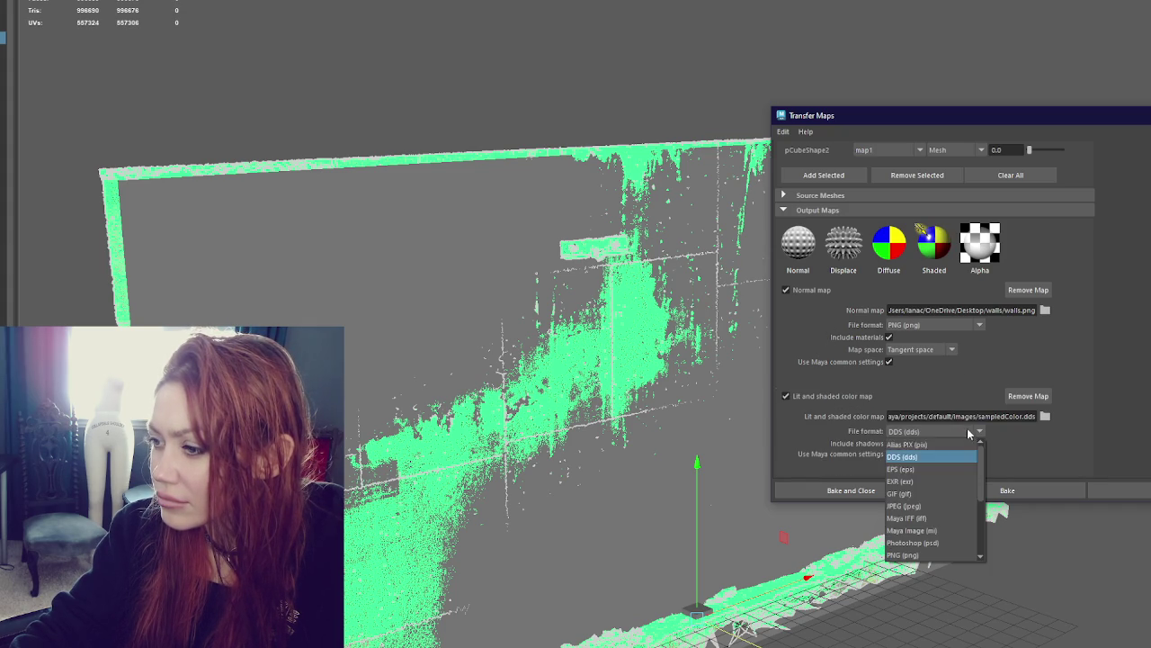
click(917, 554)
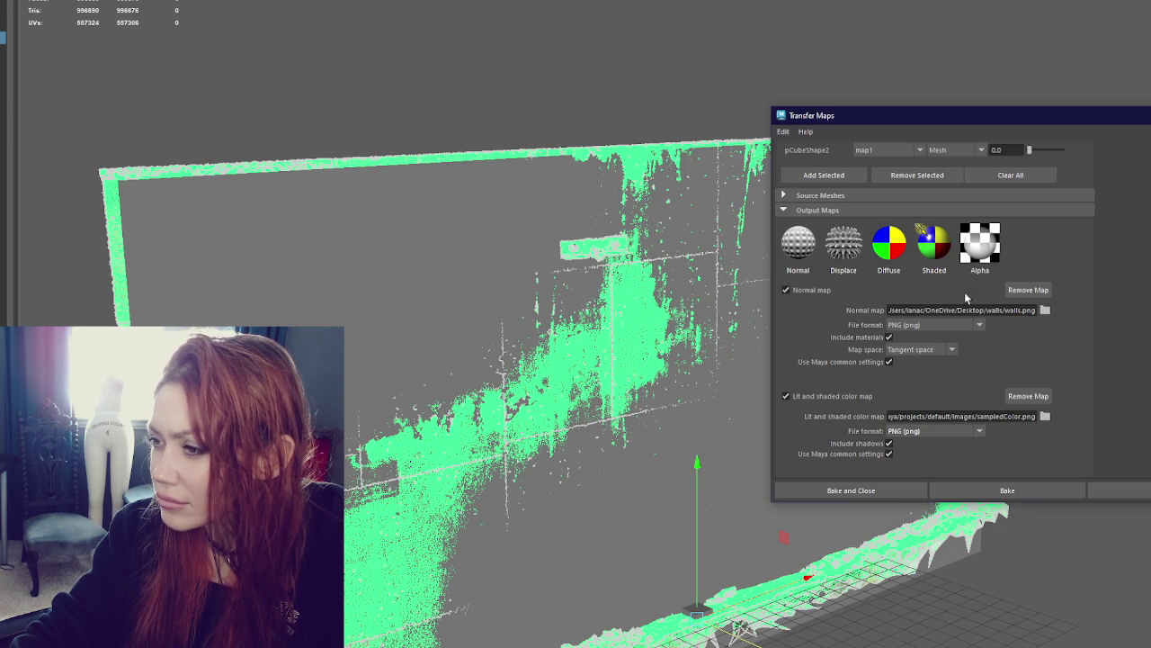
click(891, 245)
scroll(954, 351, down, 1)
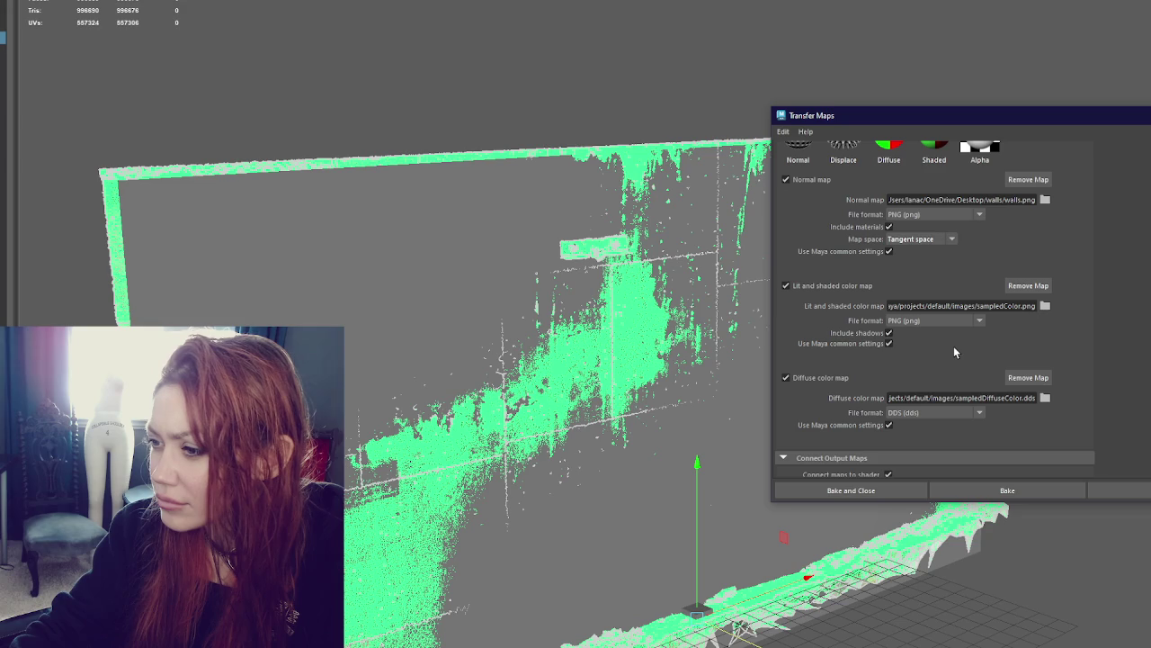
click(1028, 377)
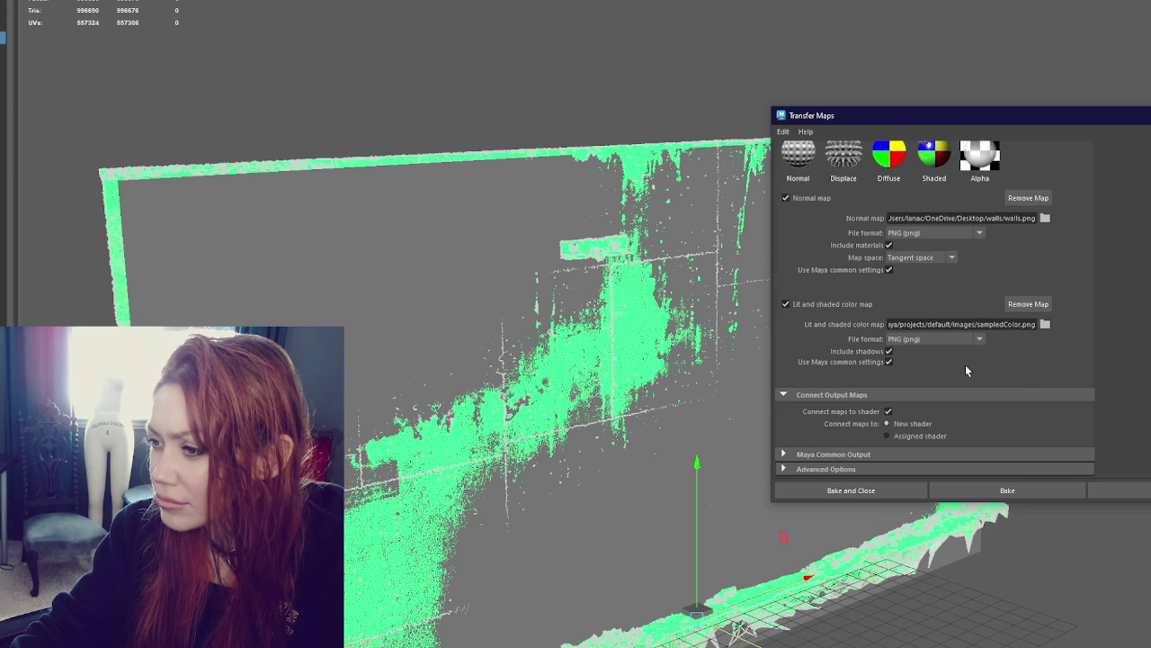
click(873, 455)
scroll(919, 329, down, 1)
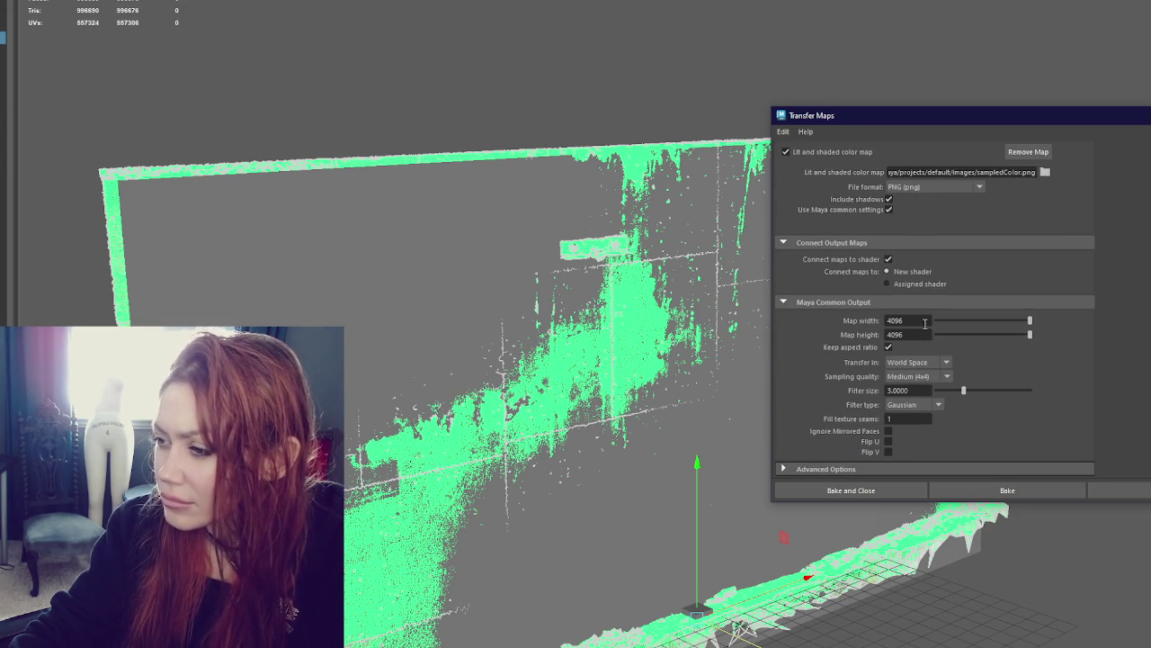
Change the Common Output map size from 4096 to 2048 × 2048 and expand Advanced Options
double_click(924, 323)
text(2048)
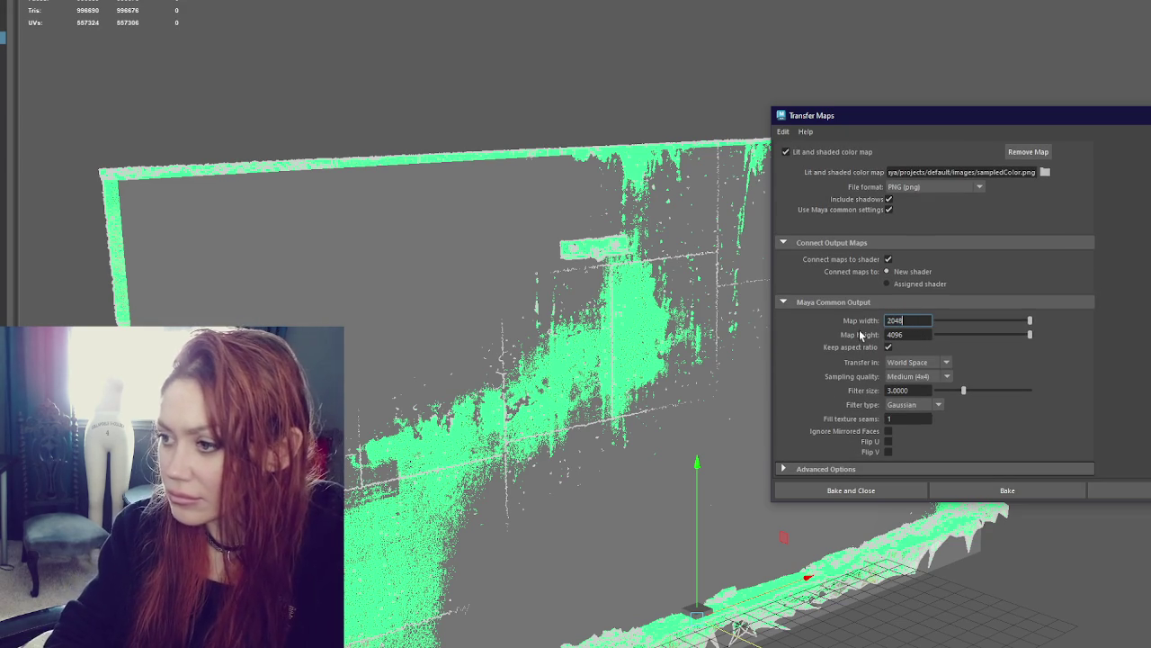
key(Tab)
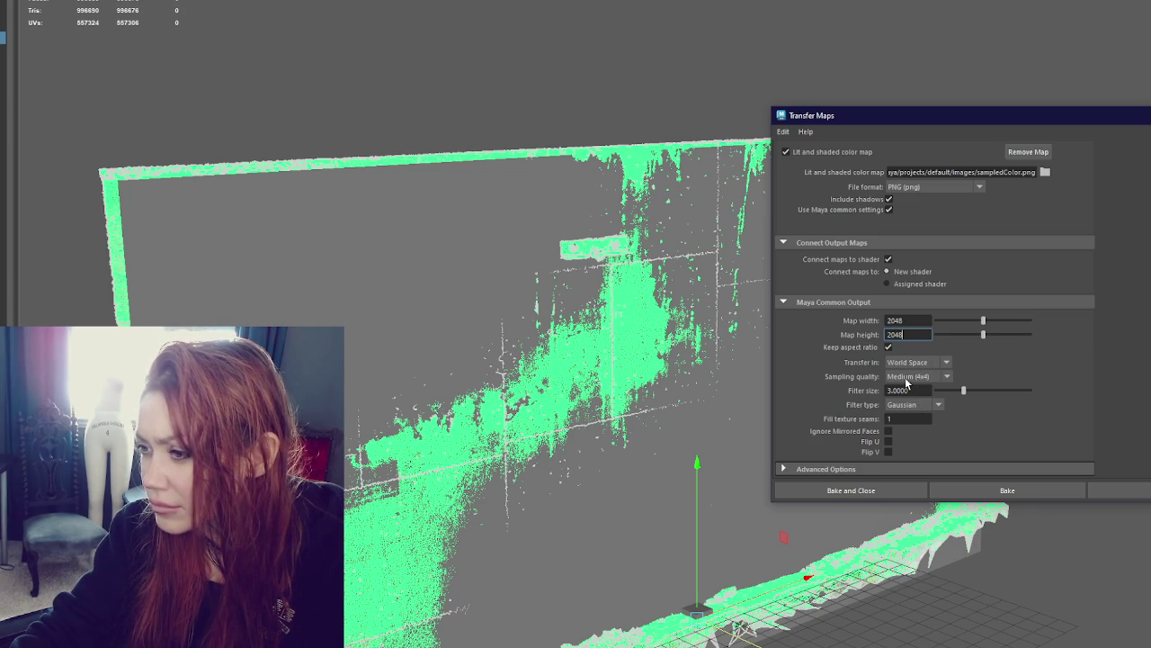
click(913, 403)
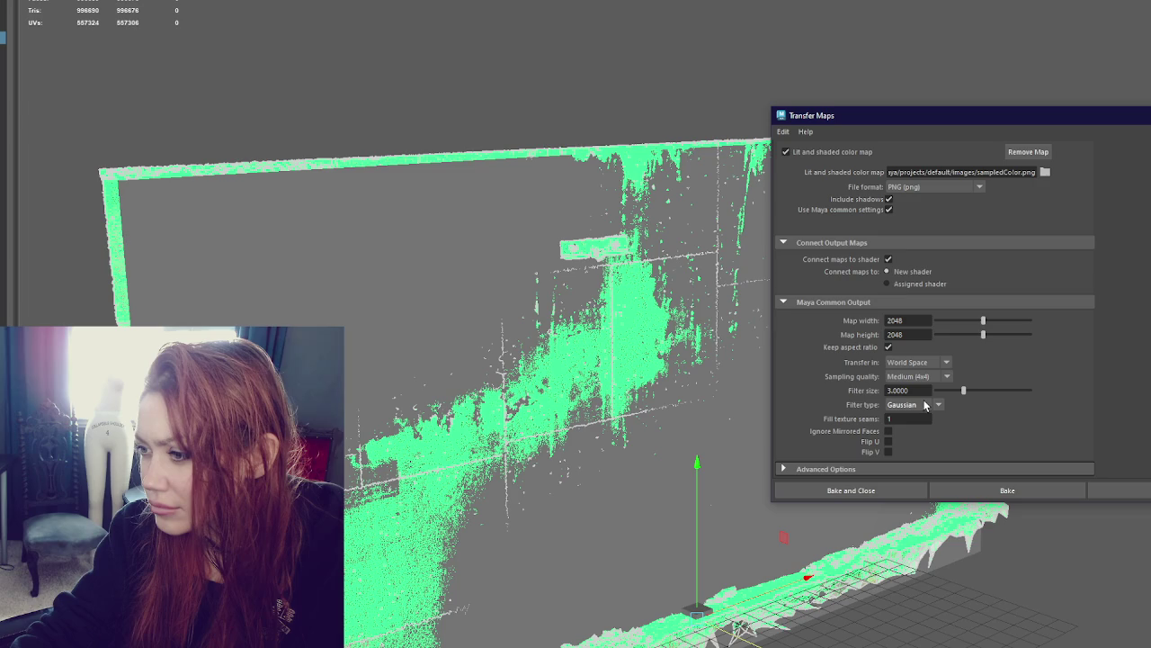
click(978, 469)
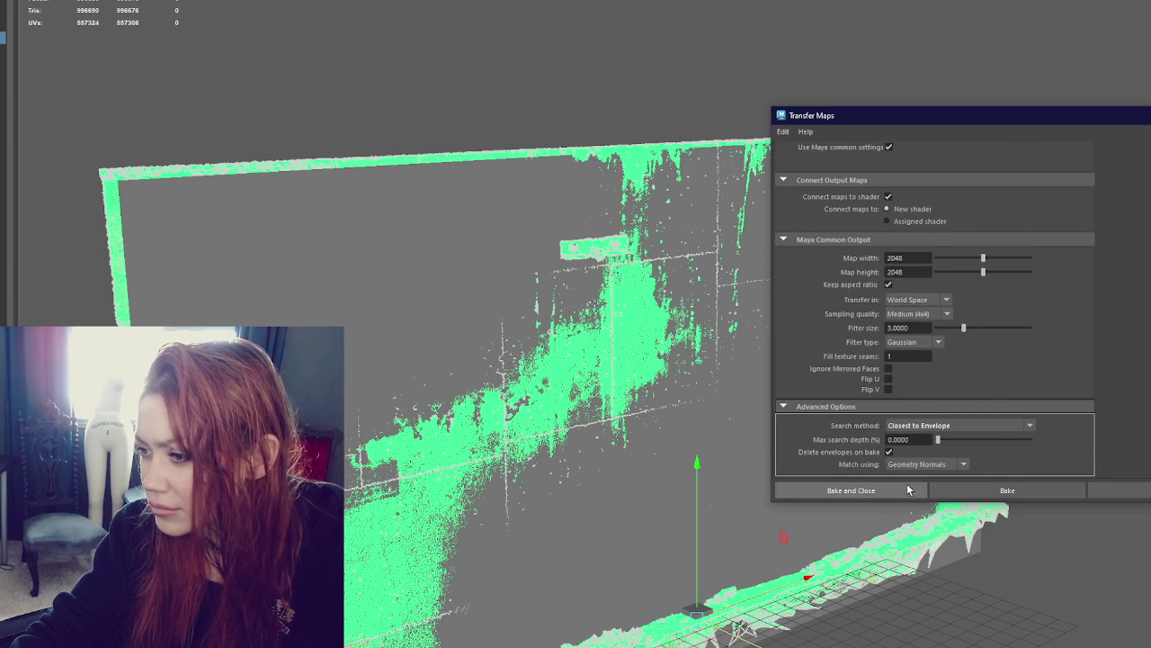
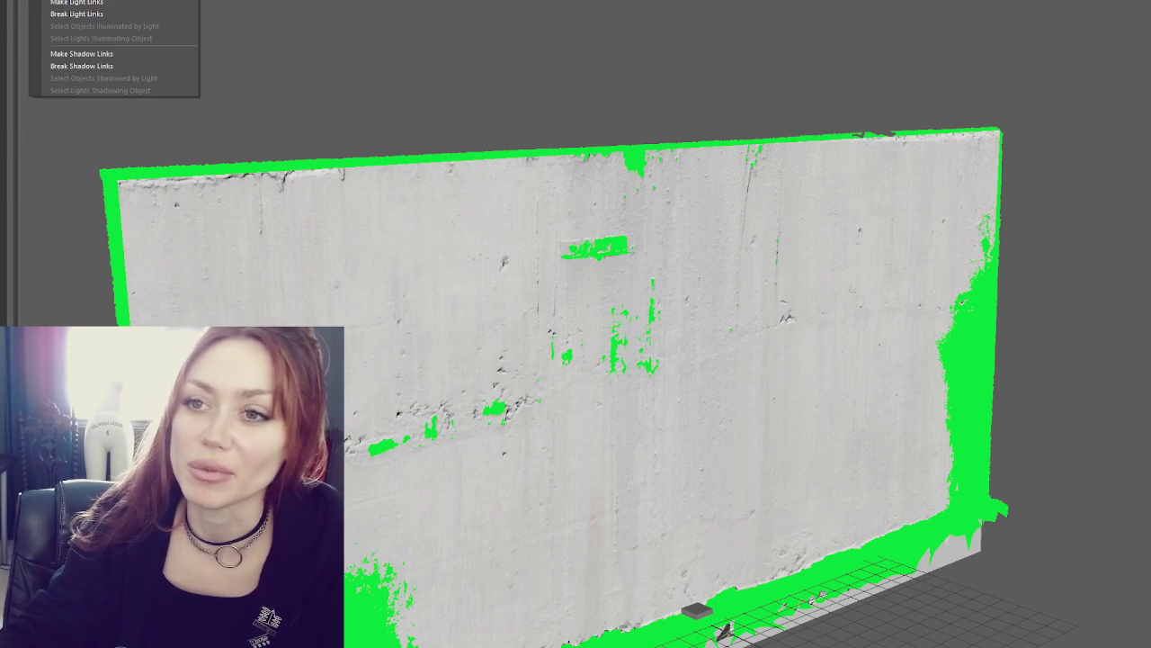
Bake a normal map and a lit colour map onto the low-poly plane, saved to the desktop walls folder
click(836, 433)
scroll(855, 427, down, 5)
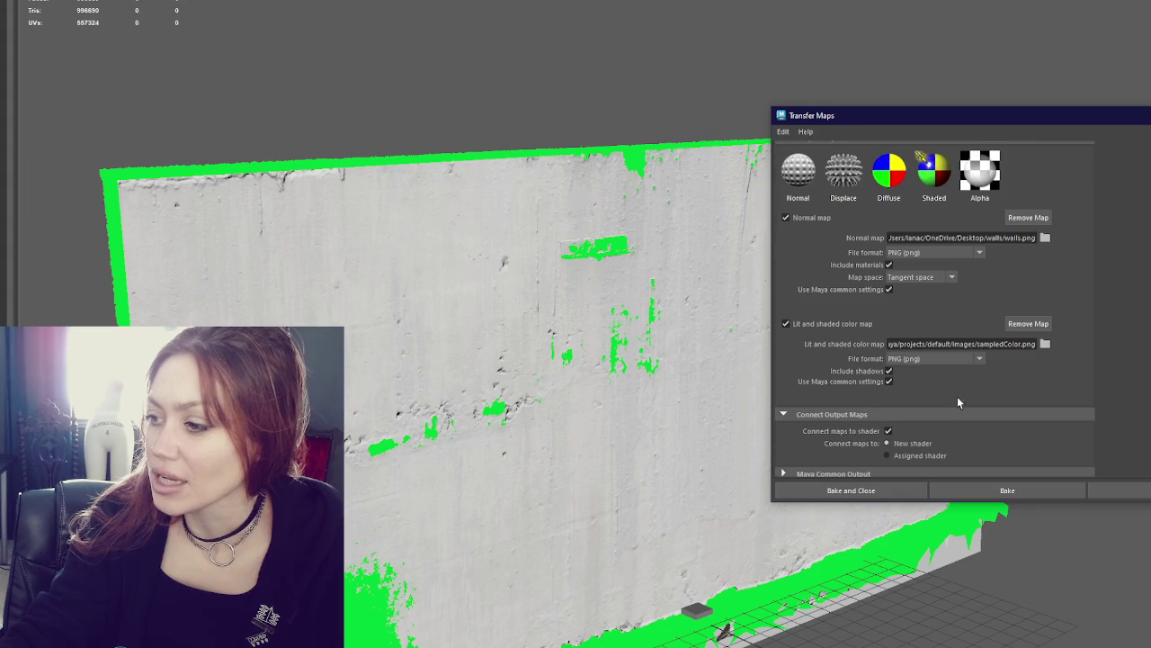
click(1046, 344)
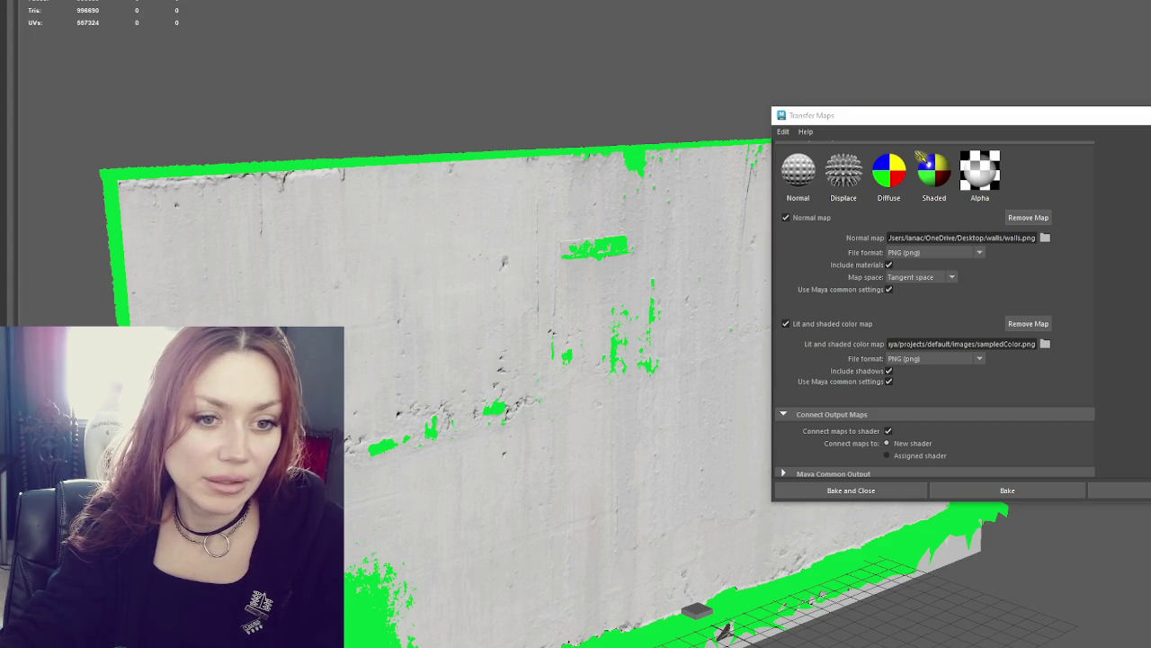
click(1002, 373)
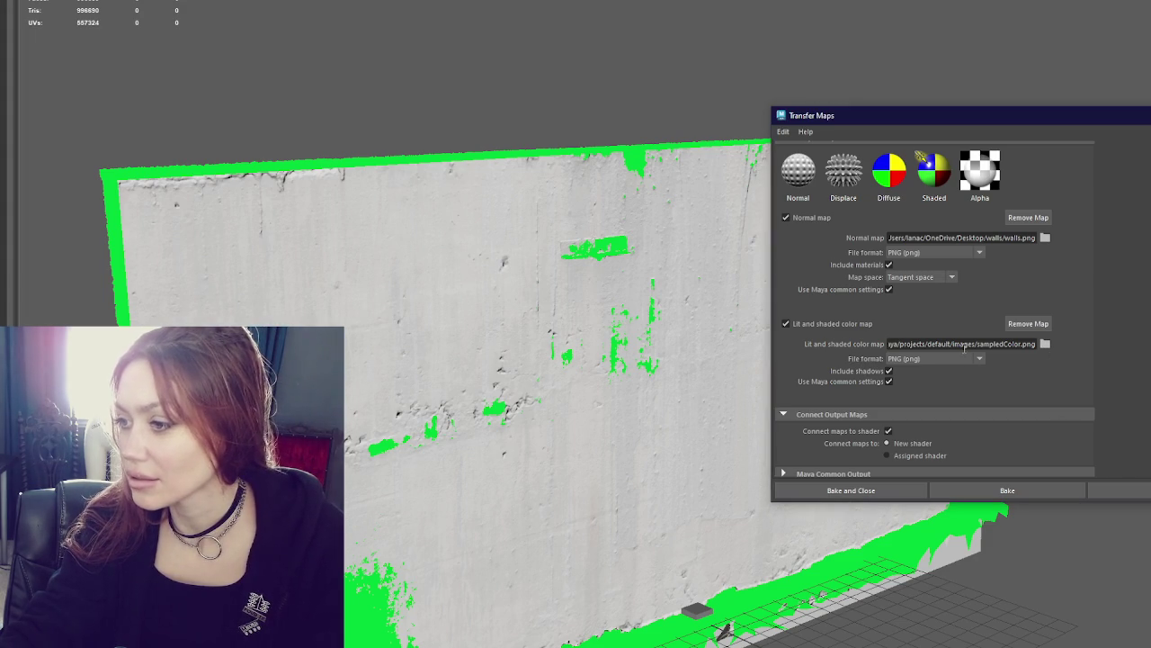
click(1045, 344)
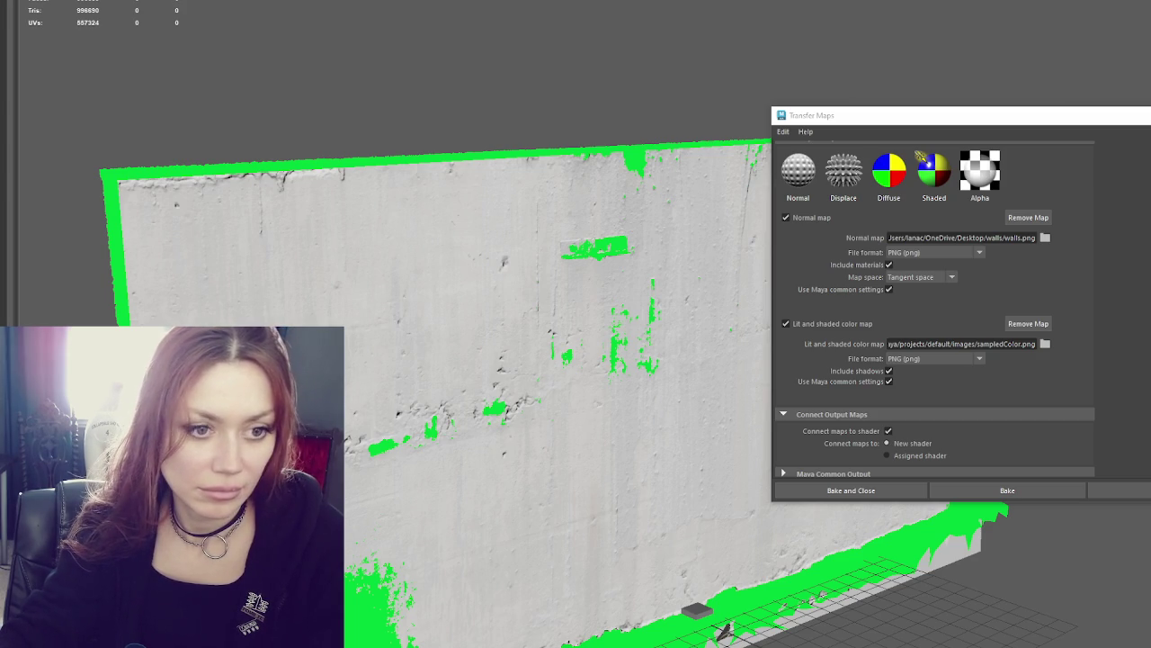
text(C:/Users/lanac/OneDrive/Desktop/walls/lit.png)
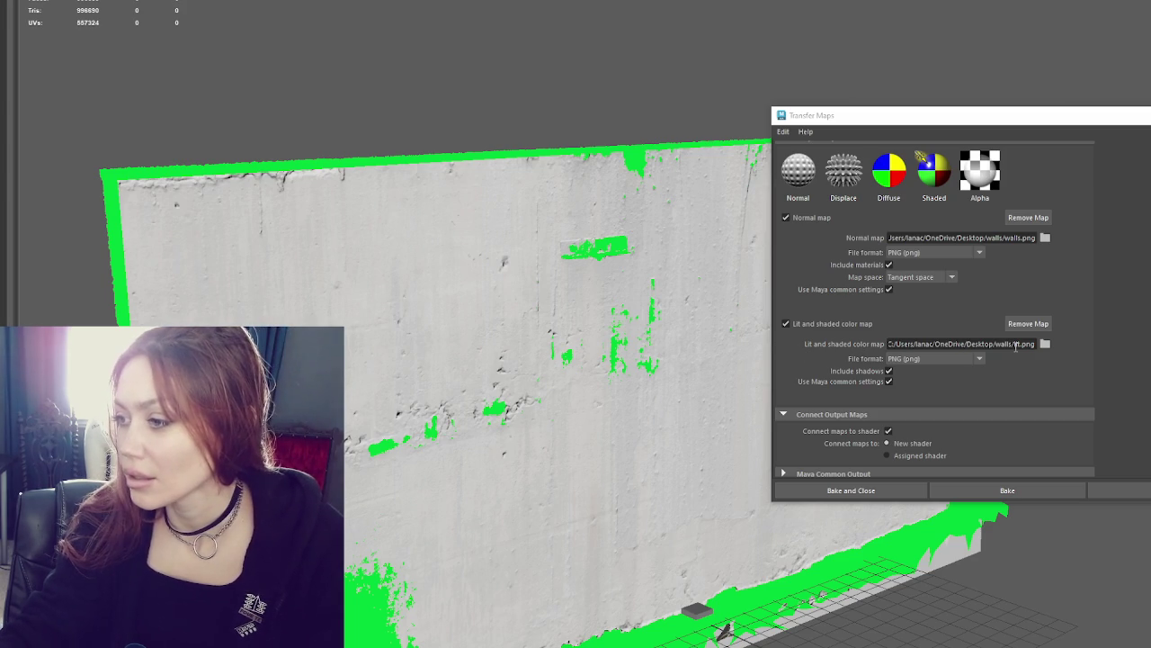
click(785, 218)
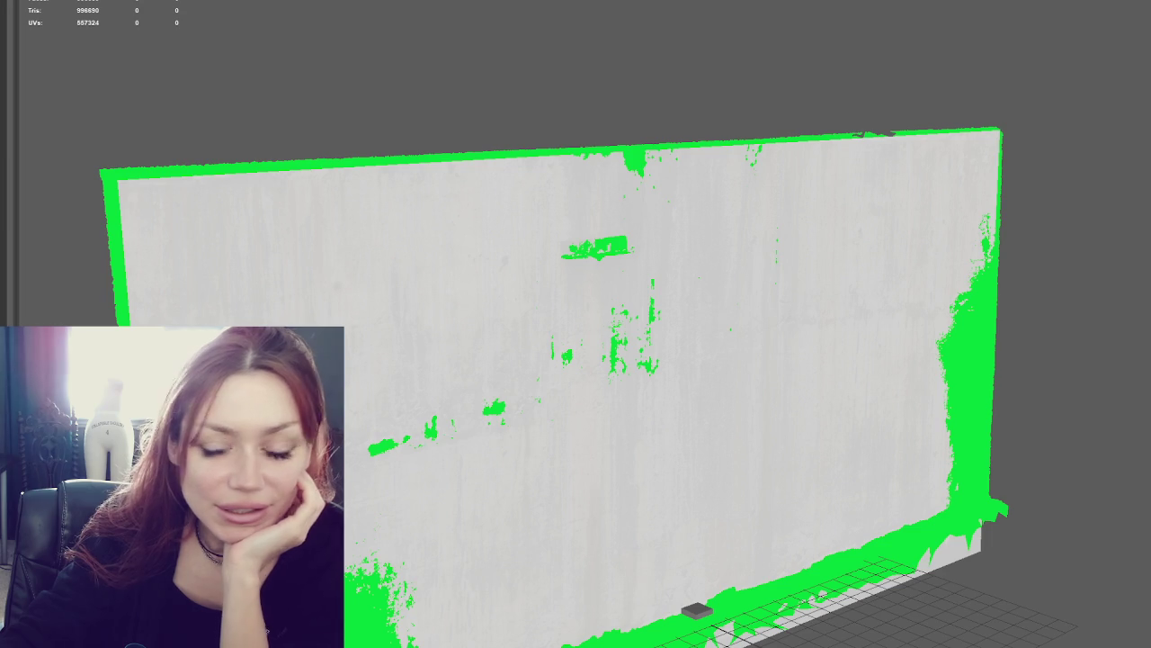
Select the wall plane, hide the high-poly scan with Ctrl+1, and drop the plane's pivot to its bottom edge
click(164, 207)
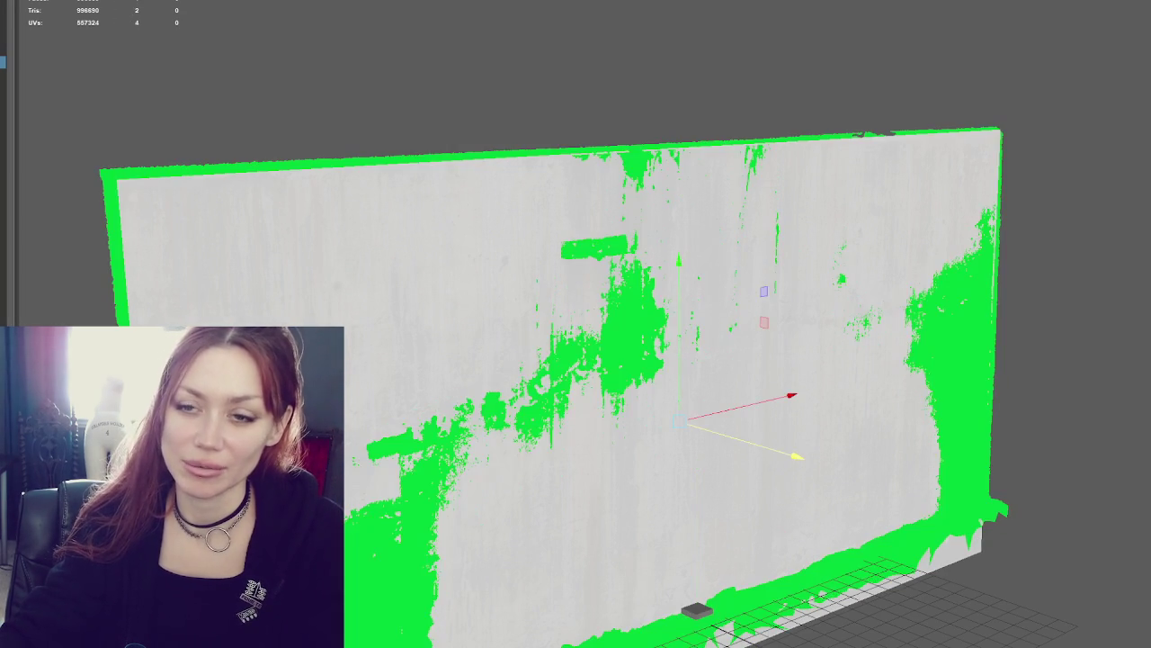
click(697, 614)
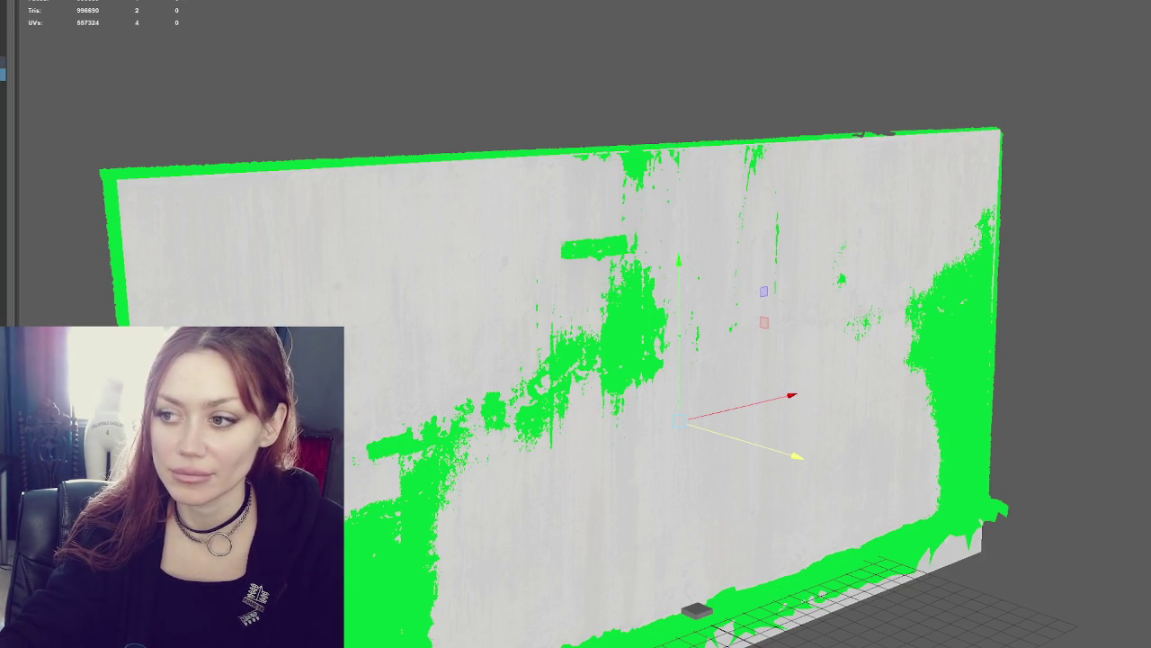
key(shift+period)
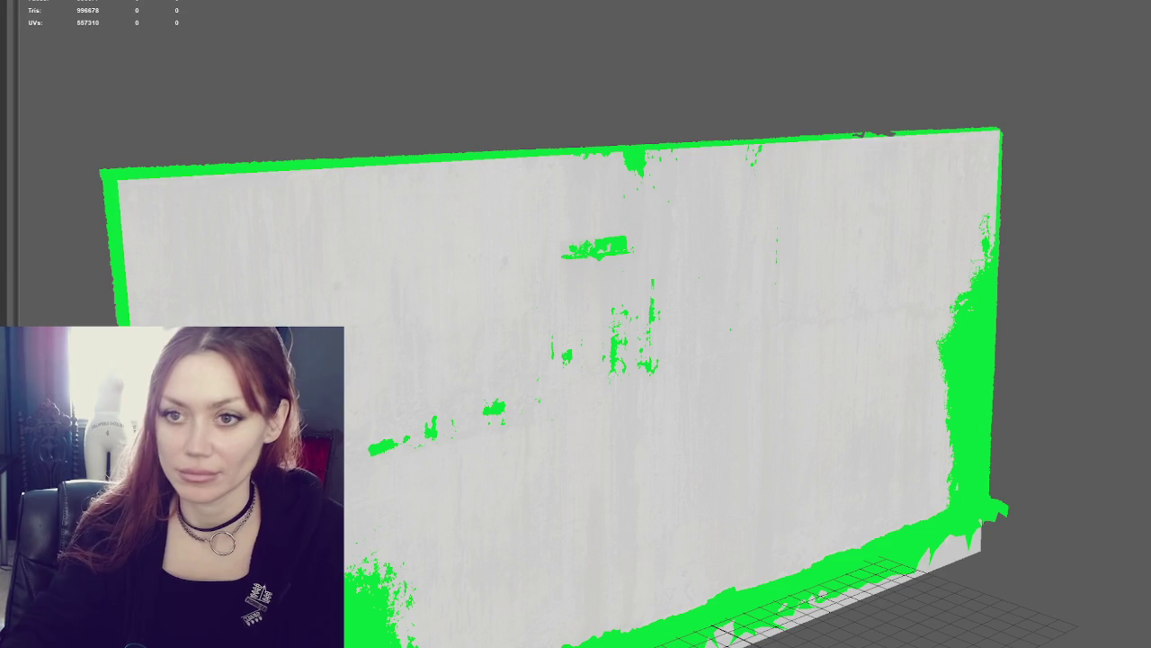
key(shift+comma)
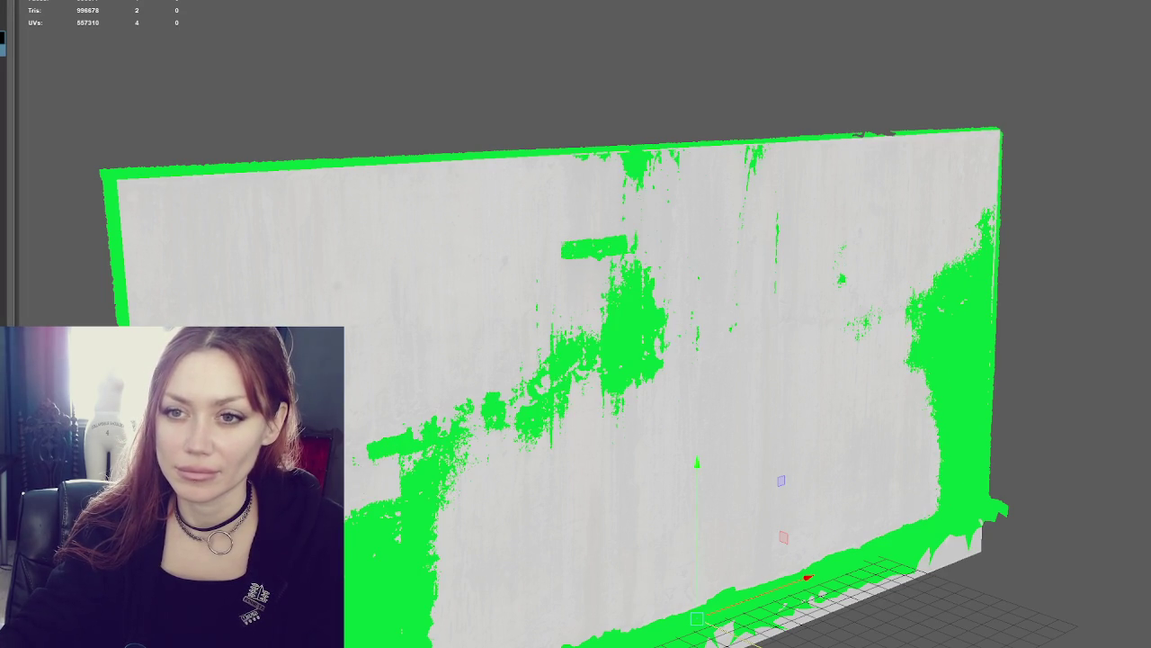
key(ctrl+1)
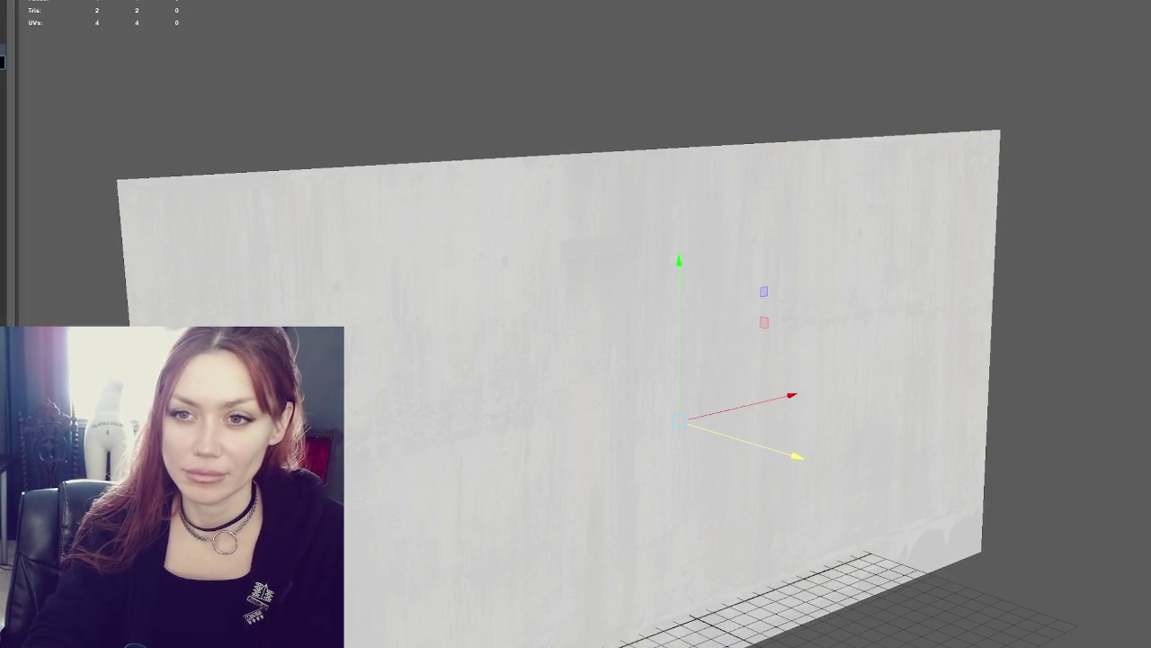
drag(680, 342, 697, 540)
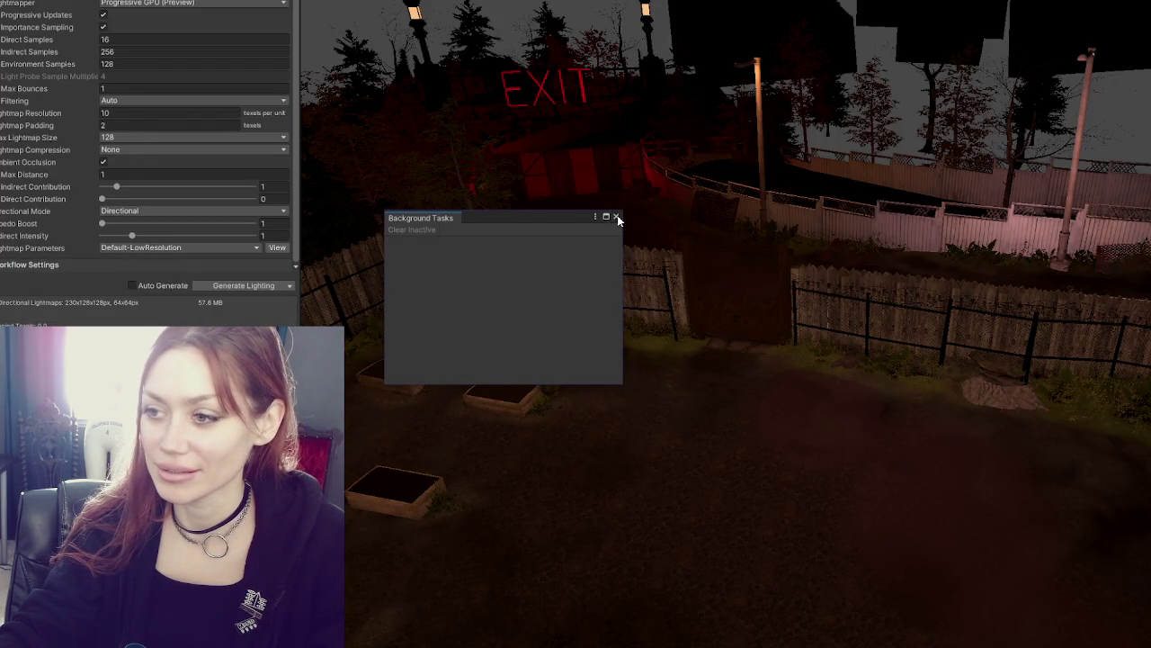
click(615, 216)
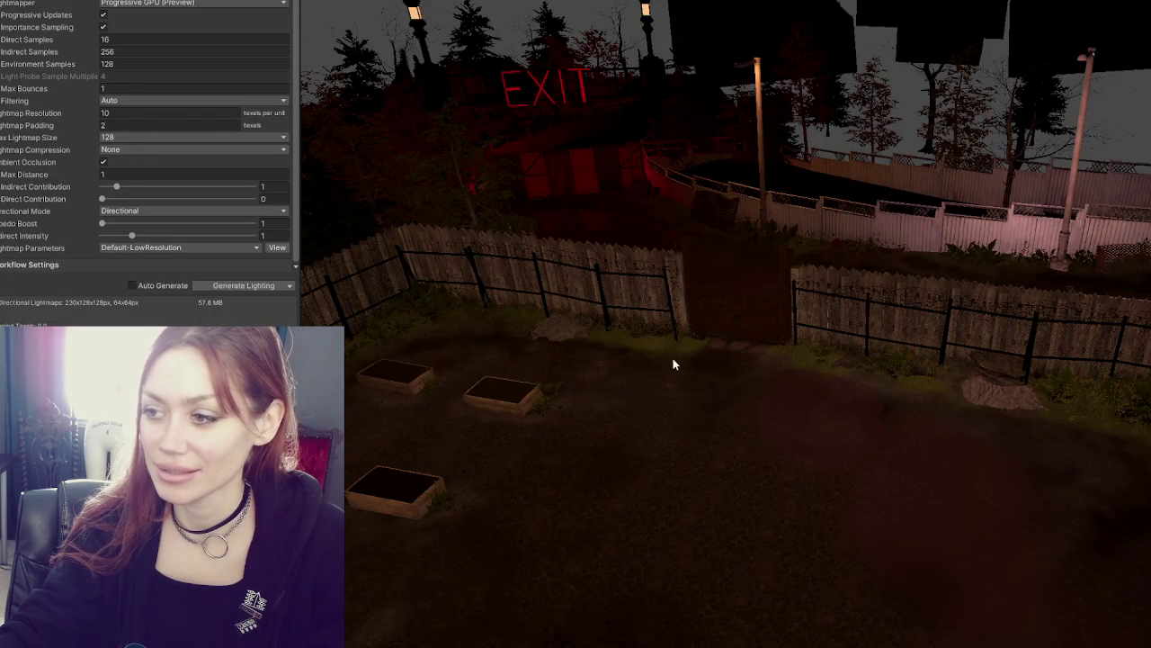
Import Walls with Preserve Hierarchy, Generate Colliders and Generate Lightmap UVs enabled, then drop it into the garden scene
scroll(675, 355, up, 5)
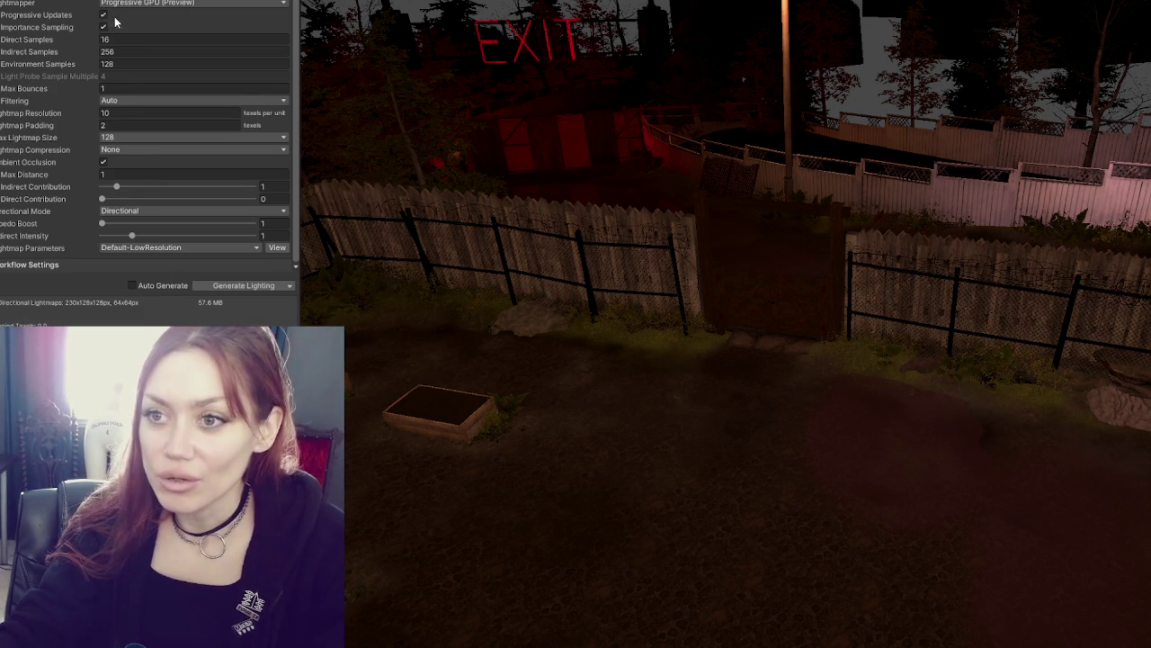
scroll(144, 143, up, 3)
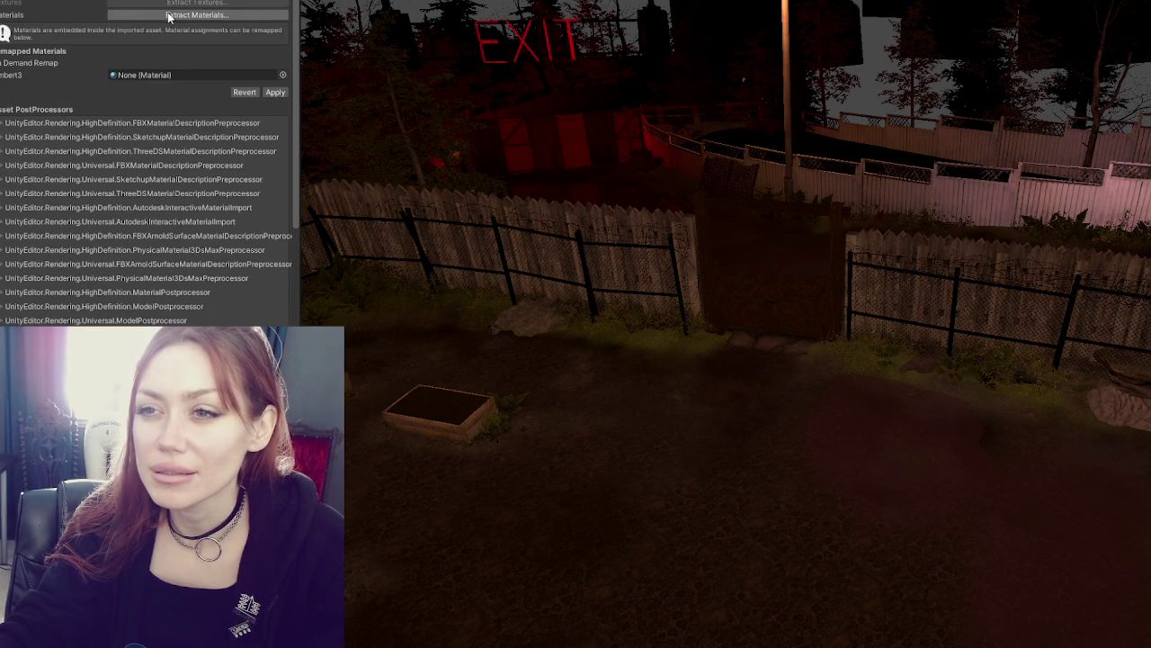
scroll(150, 162, down, 3)
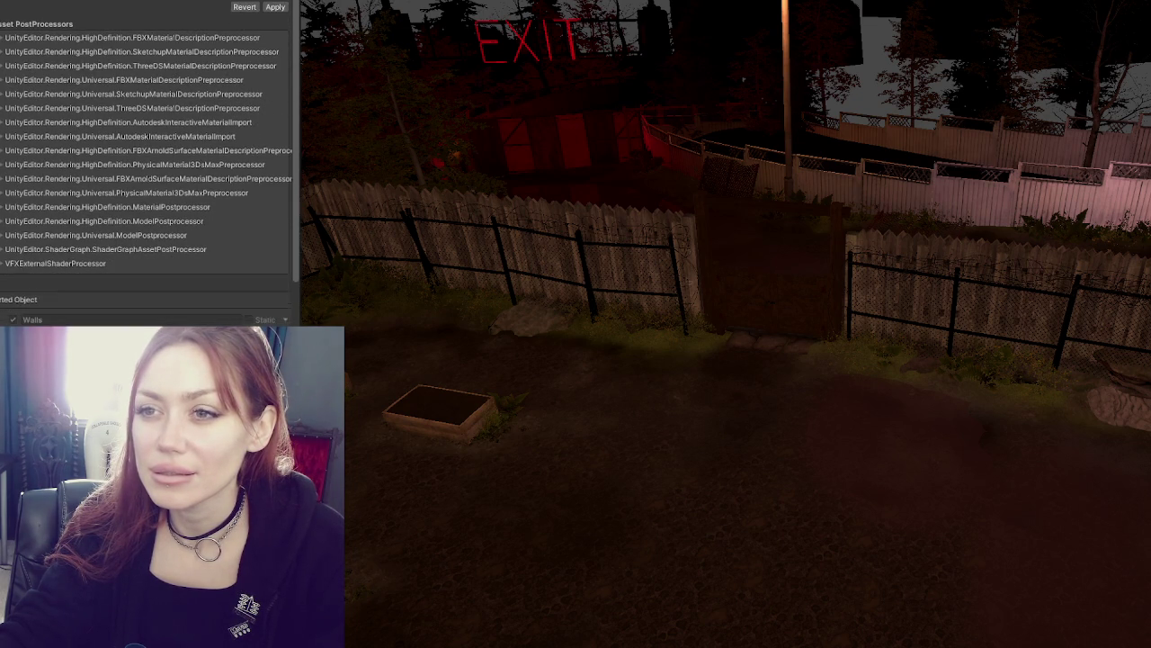
scroll(151, 162, up, 3)
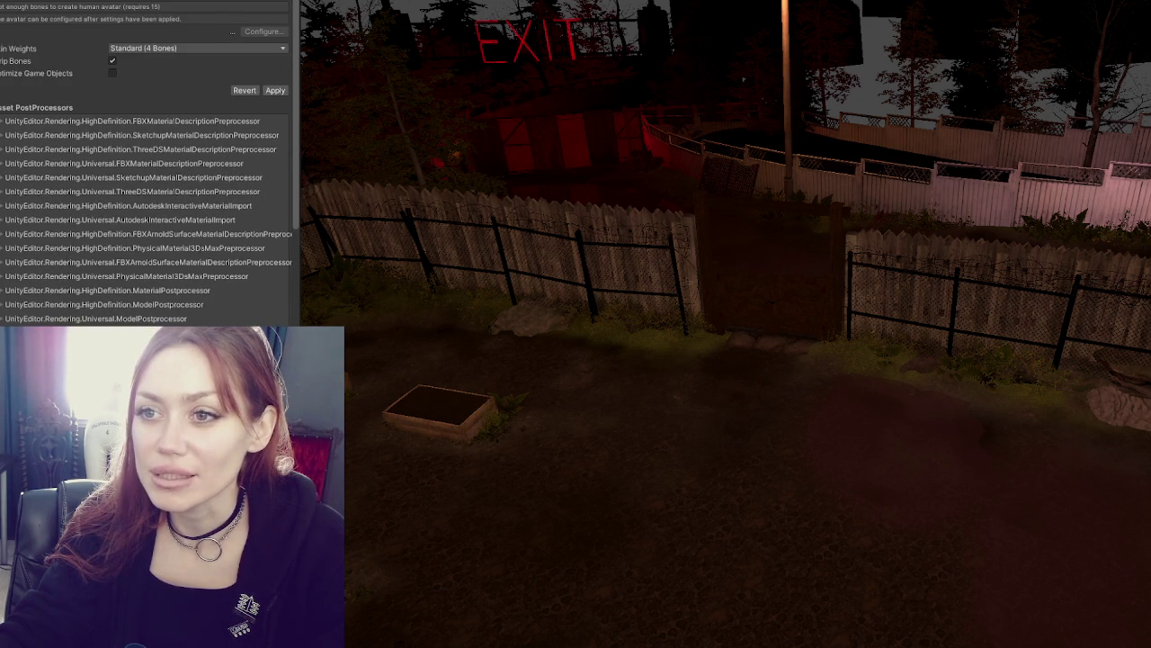
scroll(262, 2, down, 3)
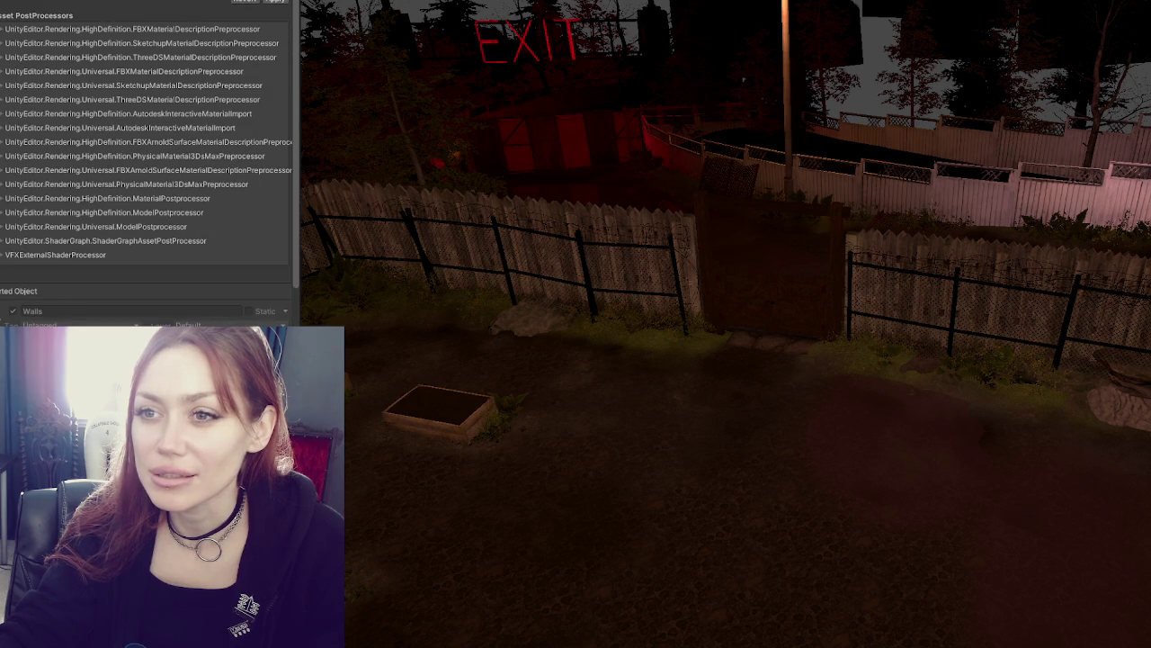
scroll(111, 13, up, 8)
scroll(114, 27, up, 3)
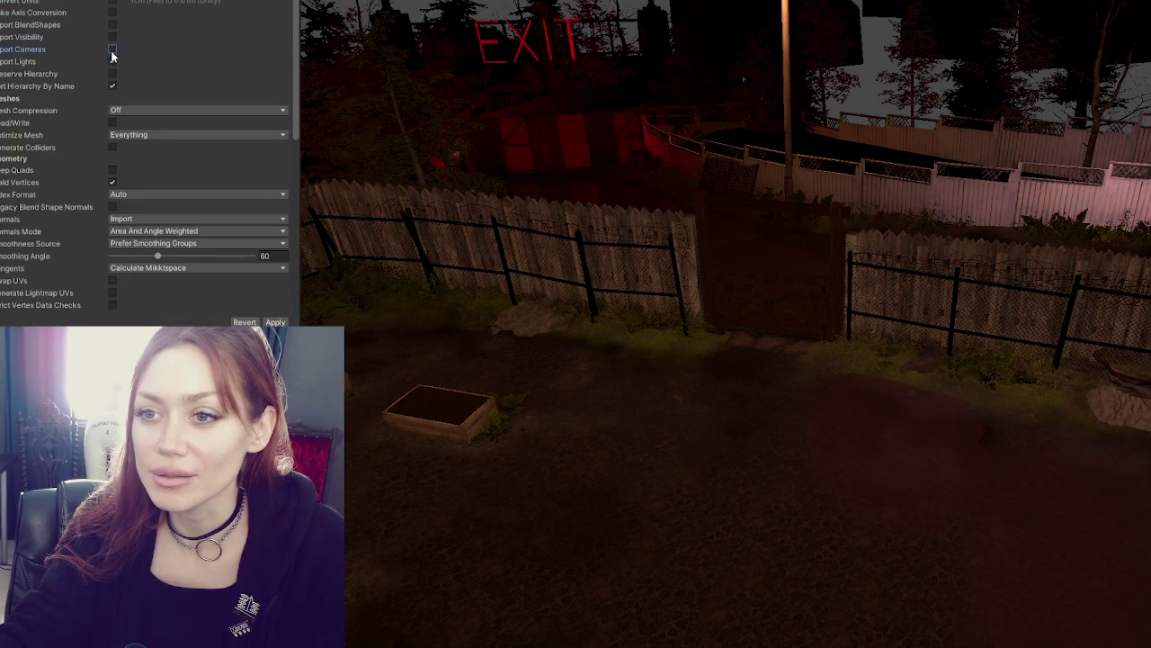
click(113, 73)
click(113, 85)
click(112, 147)
click(112, 292)
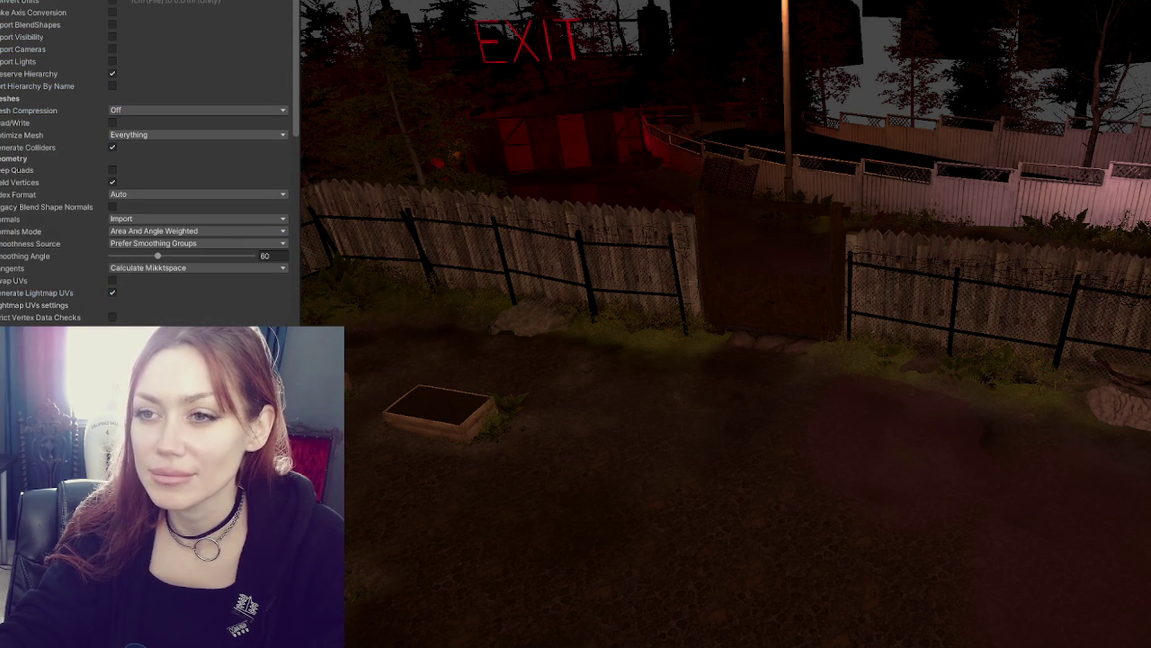
drag(198, 336, 685, 479)
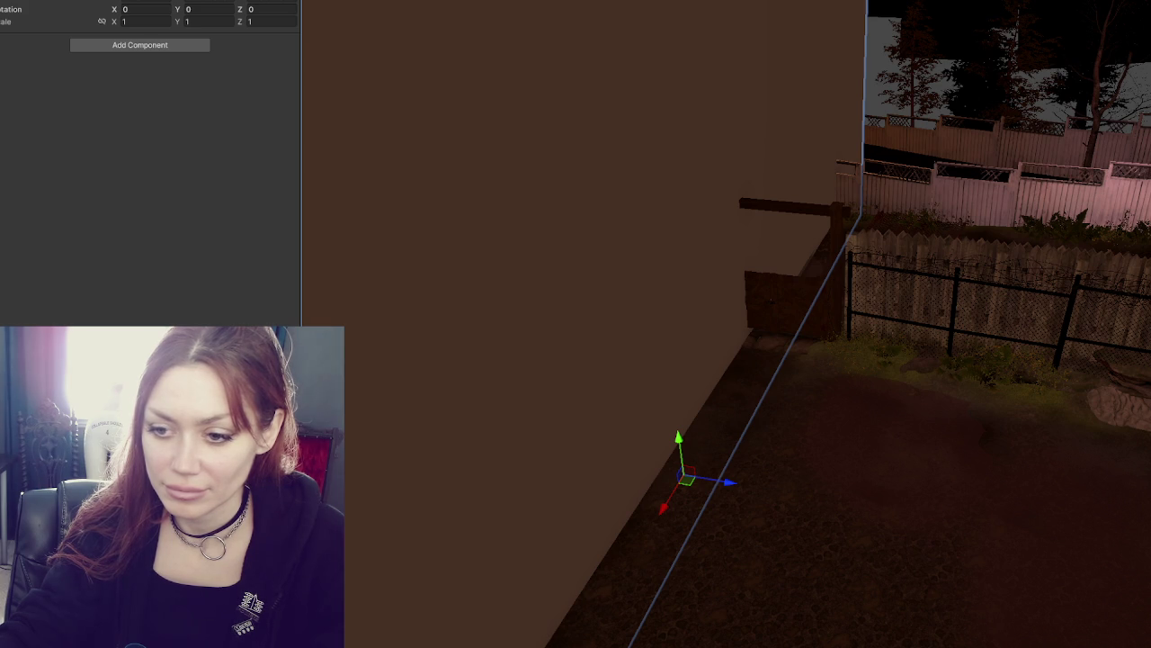
Create a new asset for the wall through the Project window's Create menu
right_click(150, 146)
mouse_move(135, 151)
click(326, 27)
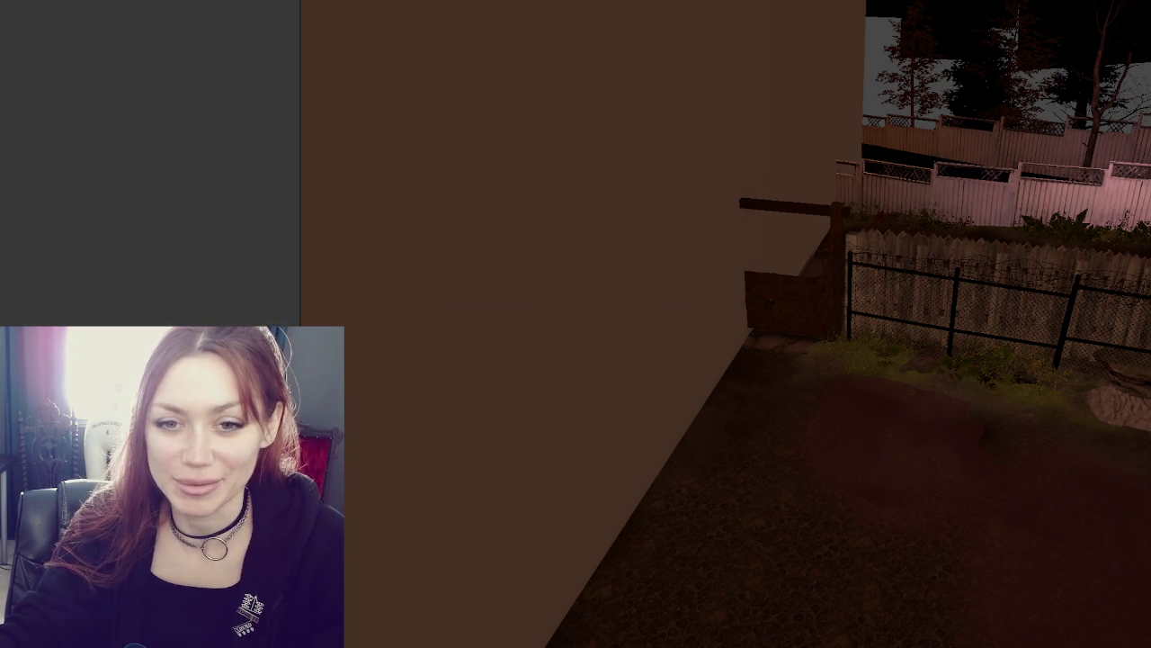
right_click(121, 66)
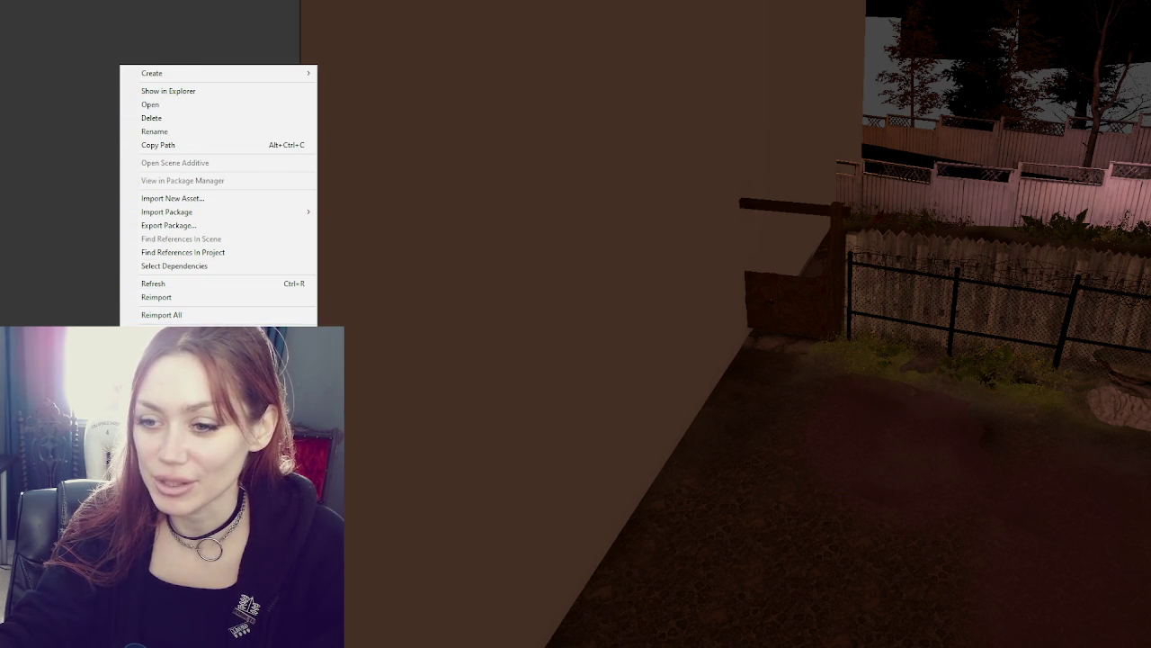
Create a new wall material in the Project window and bring up the baked texture's import settings
right_click(93, 38)
mouse_move(126, 46)
click(357, 313)
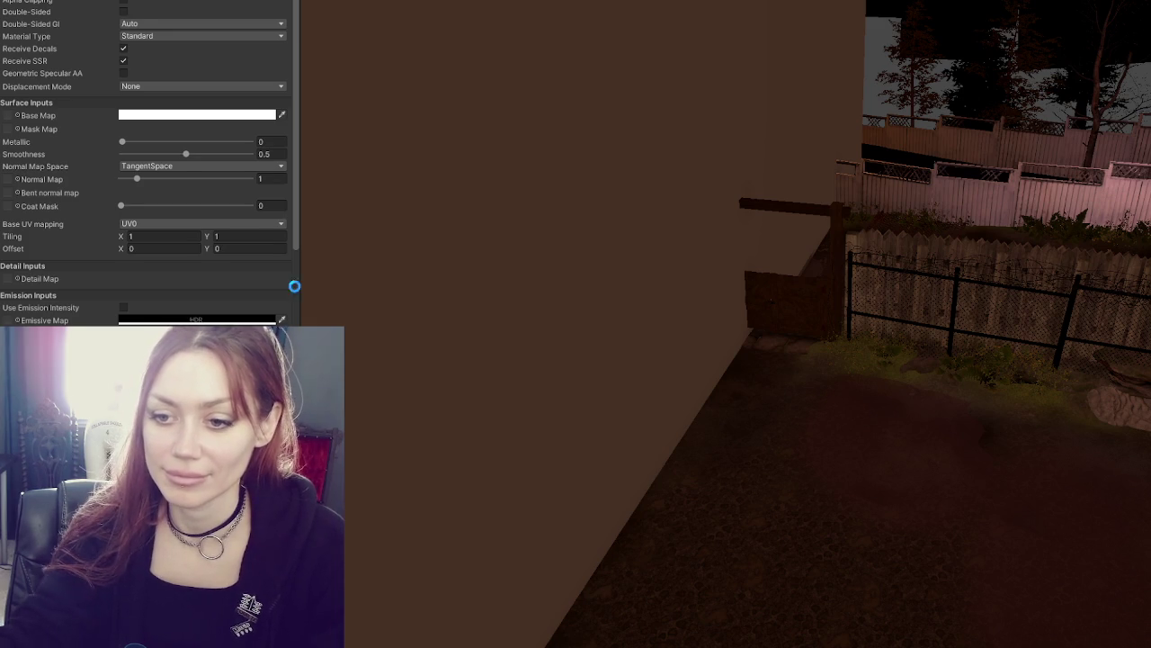
scroll(270, 342, up, 1)
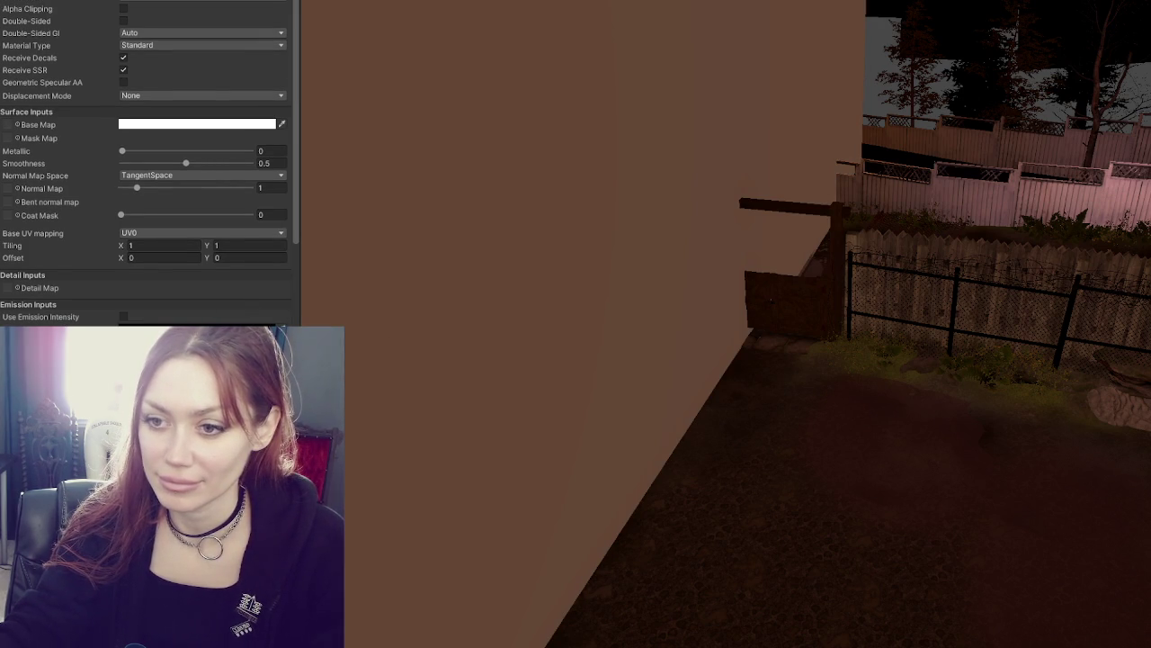
scroll(150, 164, down, 1)
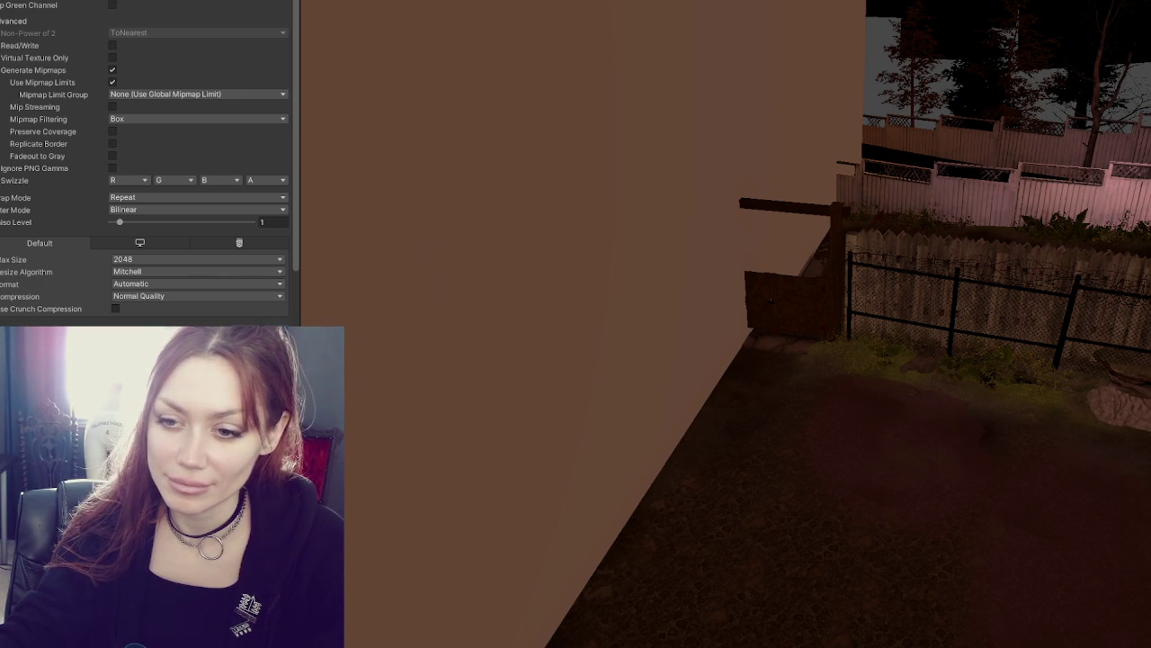
scroll(144, 180, down, 2)
drag(13, 103, 13, 87)
Scale the concrete wall uniformly down to 0.1595926
scroll(615, 274, down, 5)
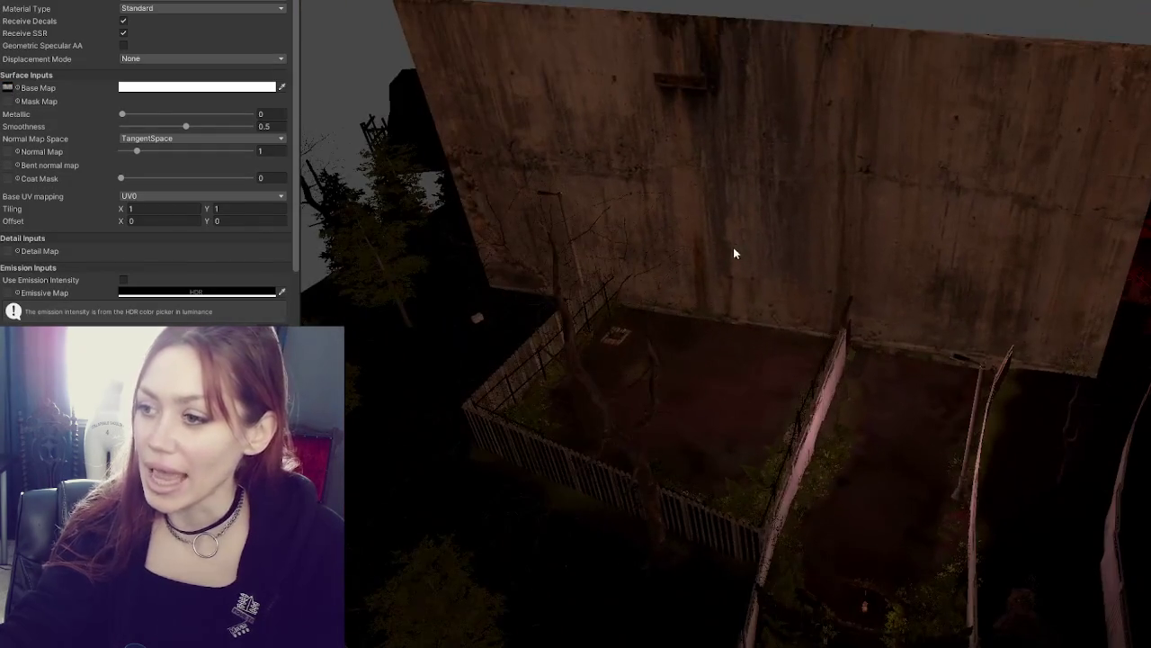
click(733, 254)
scroll(764, 256, up, 5)
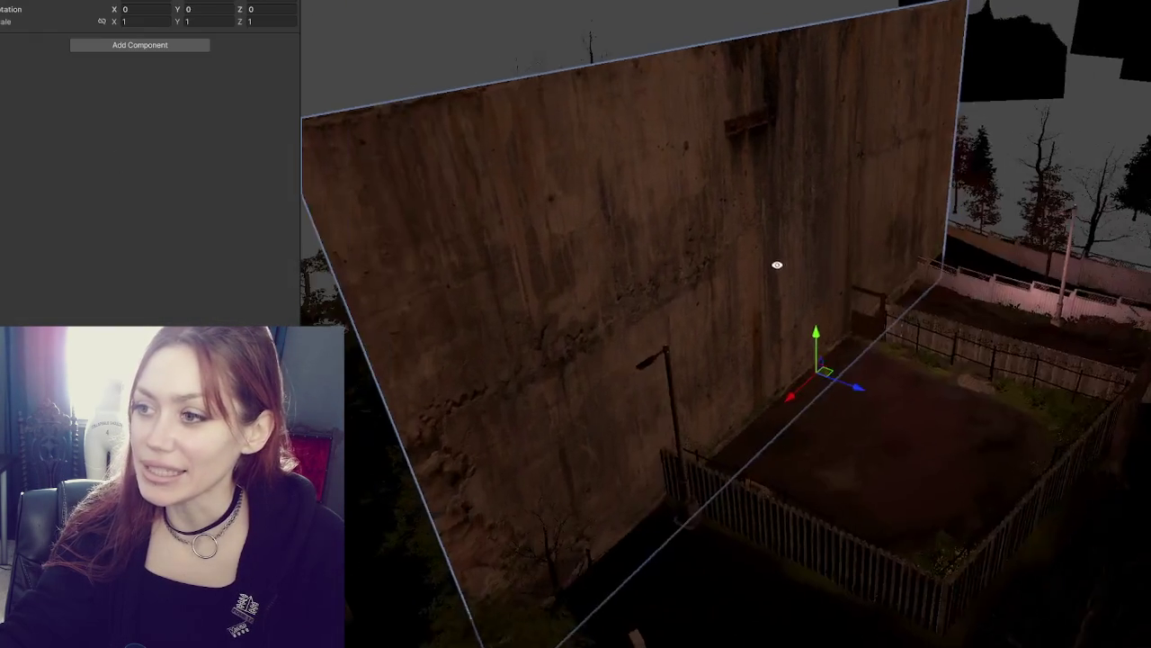
scroll(829, 408, down, 5)
mouse_move(804, 437)
mouse_down()
mouse_move(792, 450)
mouse_move(809, 447)
mouse_move(745, 401)
mouse_up()
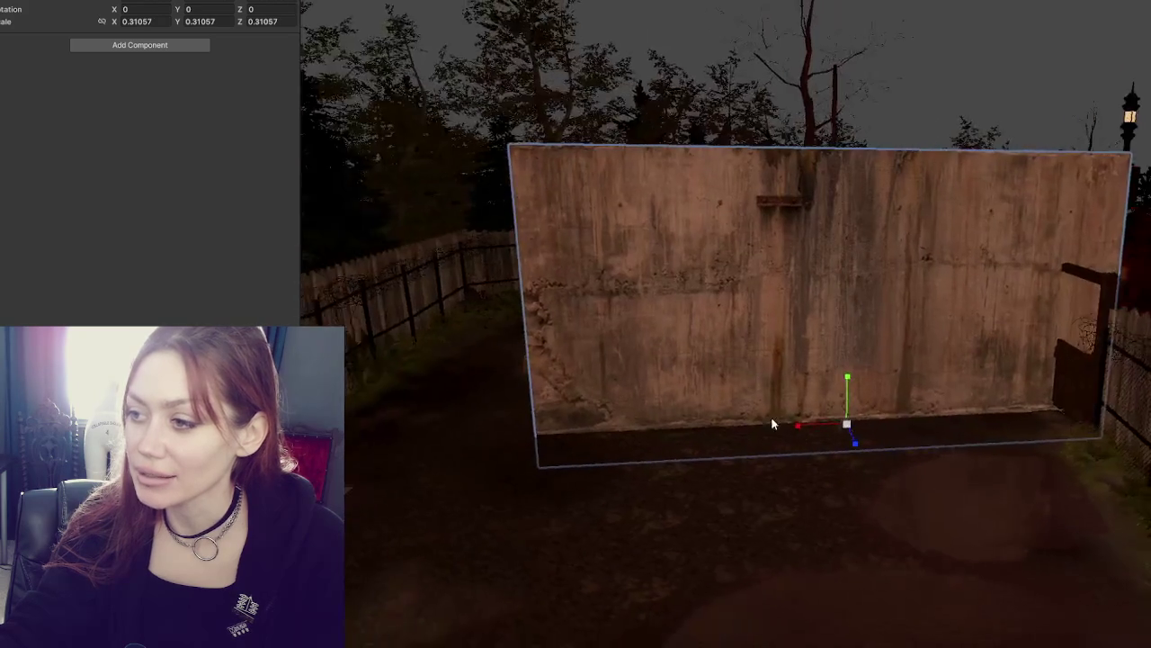
scroll(809, 432, up, 3)
drag(838, 458, 822, 458)
Reselect the wall and slide it sideways to a new spot beside the fence
scroll(842, 439, up, 3)
scroll(843, 442, up, 2)
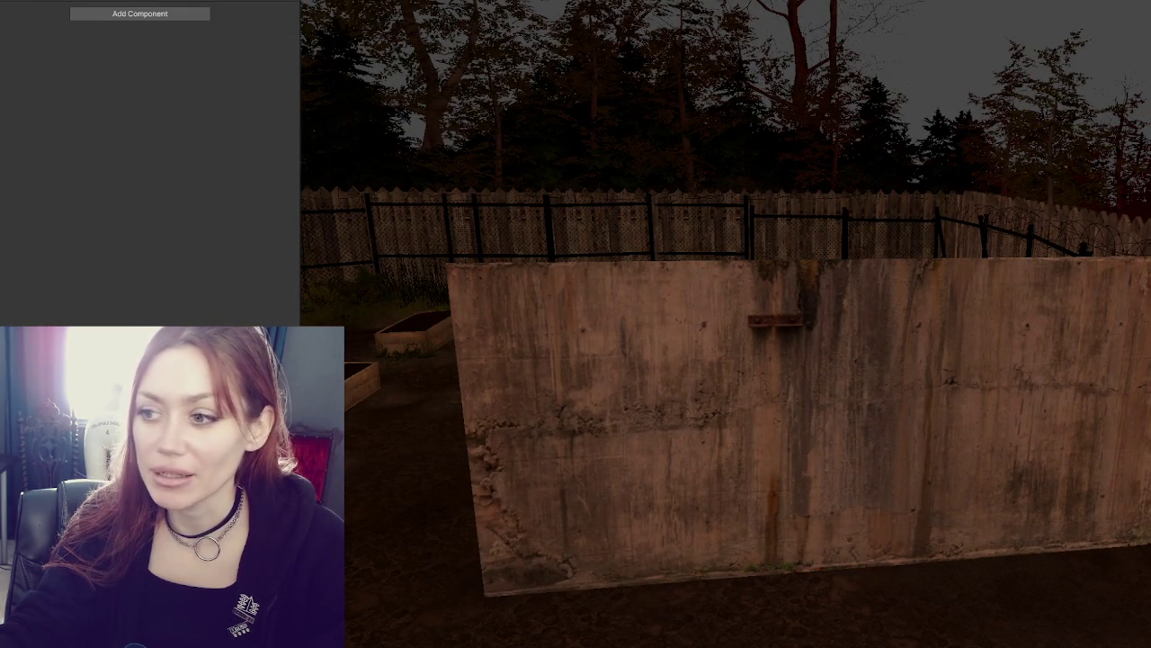
mouse_move(629, 333)
mouse_down()
mouse_move(966, 359)
mouse_move(1128, 352)
mouse_move(681, 304)
mouse_move(940, 274)
mouse_move(471, 242)
mouse_move(404, 306)
mouse_move(550, 332)
mouse_move(371, 179)
mouse_move(708, 379)
mouse_move(1031, 465)
mouse_move(860, 556)
mouse_move(553, 447)
mouse_move(954, 543)
mouse_move(609, 480)
mouse_move(752, 501)
mouse_move(818, 353)
mouse_move(905, 306)
mouse_move(815, 376)
mouse_move(854, 68)
mouse_move(846, 236)
mouse_move(835, 258)
mouse_move(836, 9)
mouse_move(832, 342)
mouse_up()
click(708, 378)
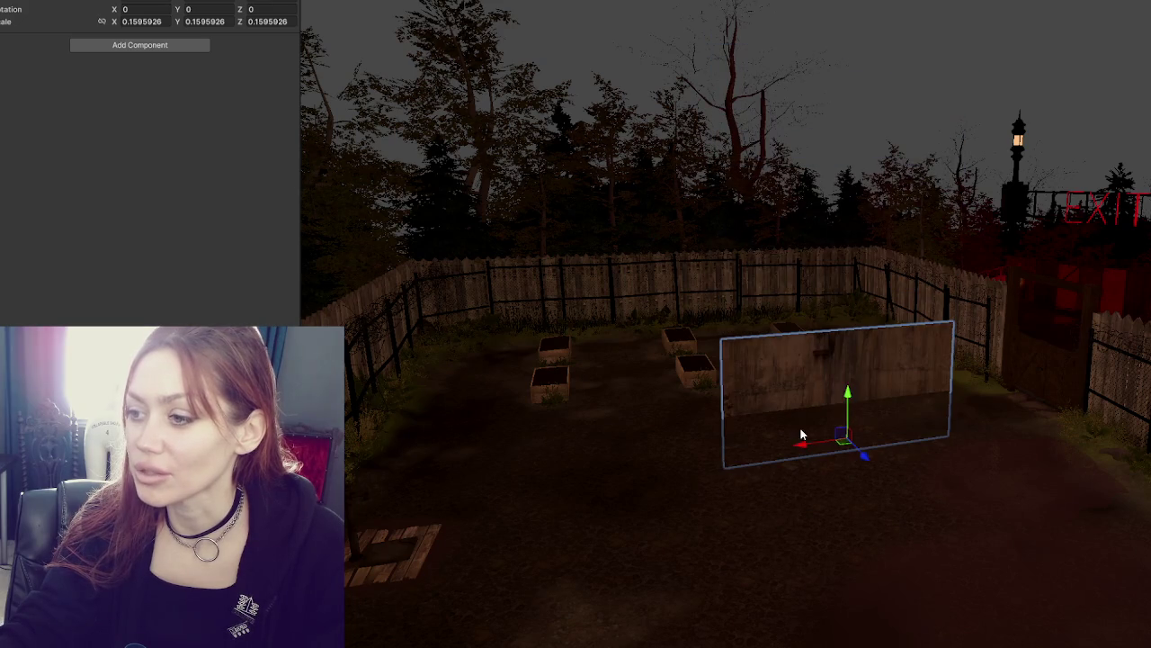
mouse_move(814, 441)
mouse_down()
mouse_move(618, 419)
mouse_move(897, 276)
mouse_move(709, 342)
mouse_up()
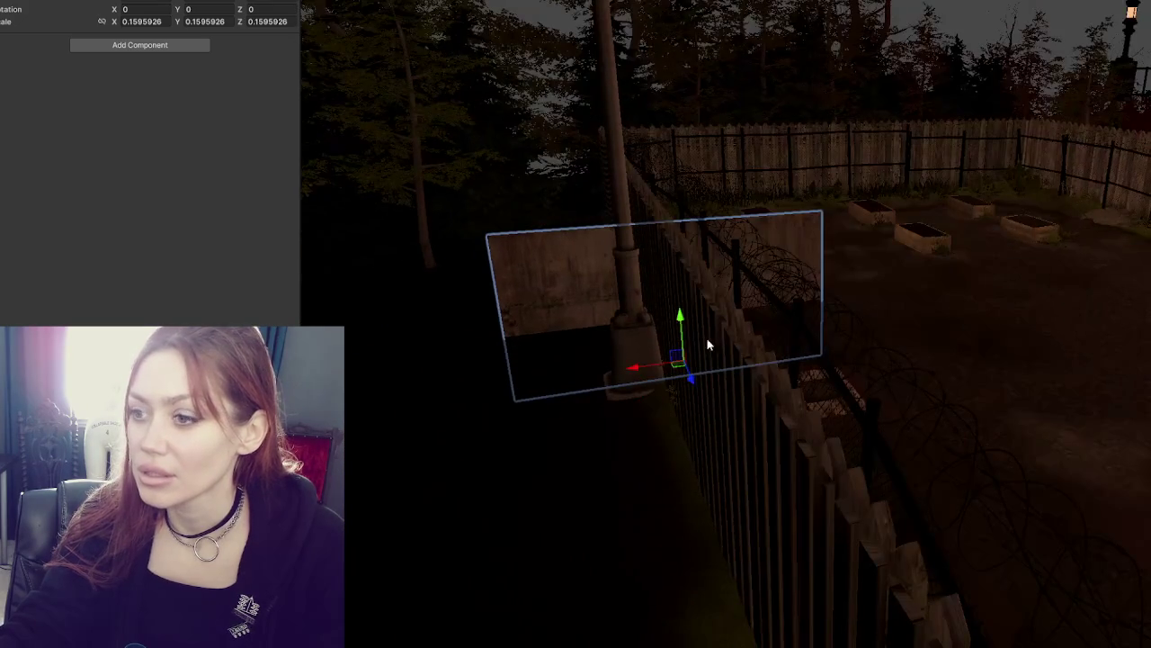
Drag the wall along its X, Y and Z arrows until it stands upright against the back fence
key(f)
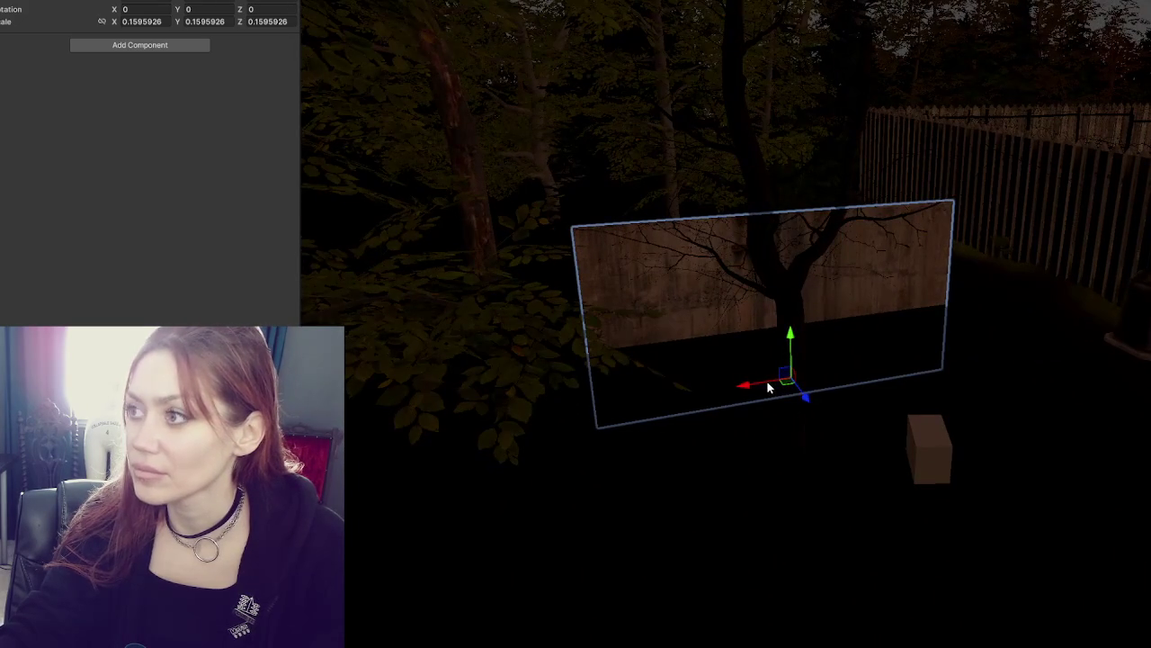
drag(745, 387, 419, 381)
key(f)
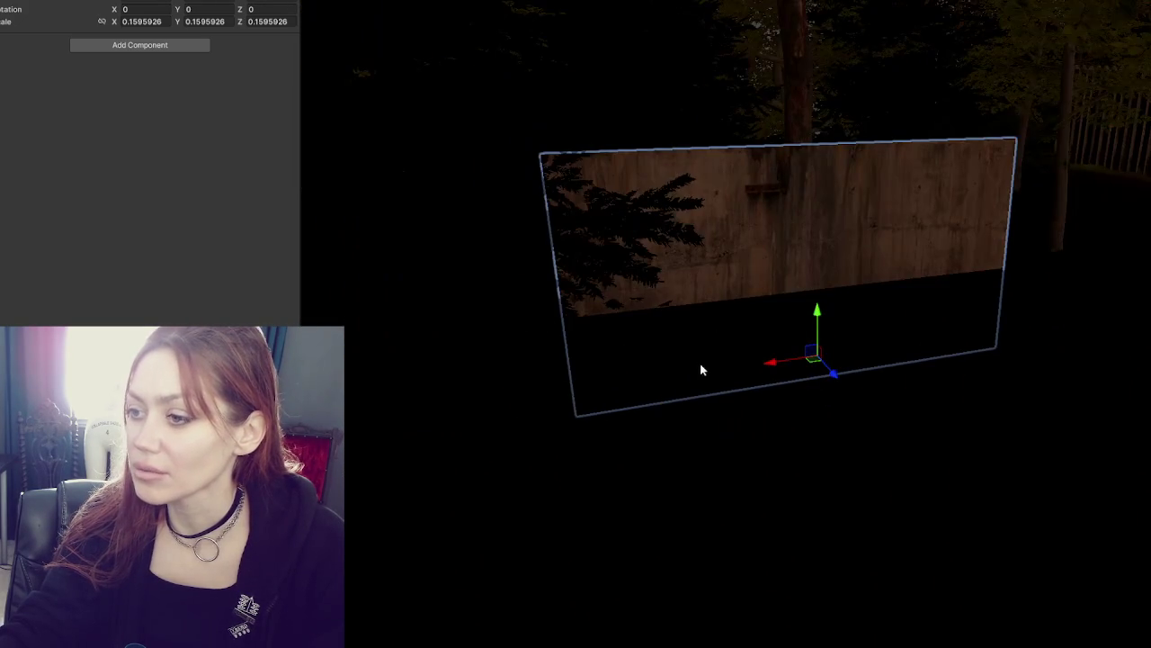
mouse_move(763, 365)
mouse_down()
mouse_move(301, 306)
mouse_move(499, 356)
mouse_up()
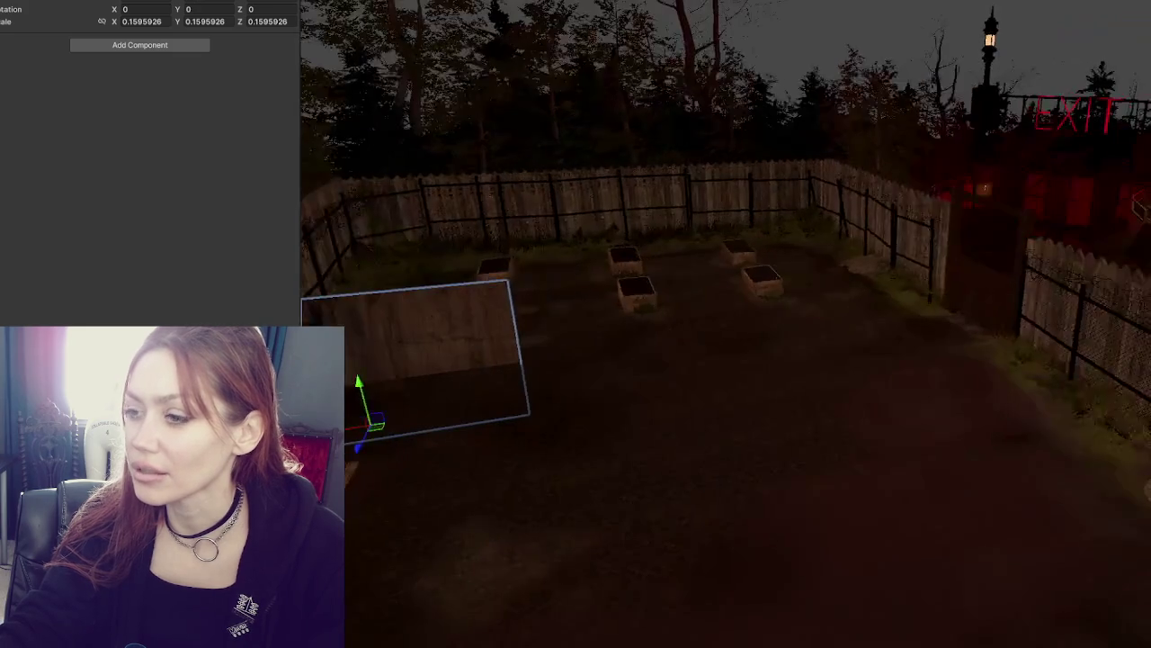
scroll(486, 360, up, 2)
drag(489, 400, 788, 355)
drag(835, 305, 833, 261)
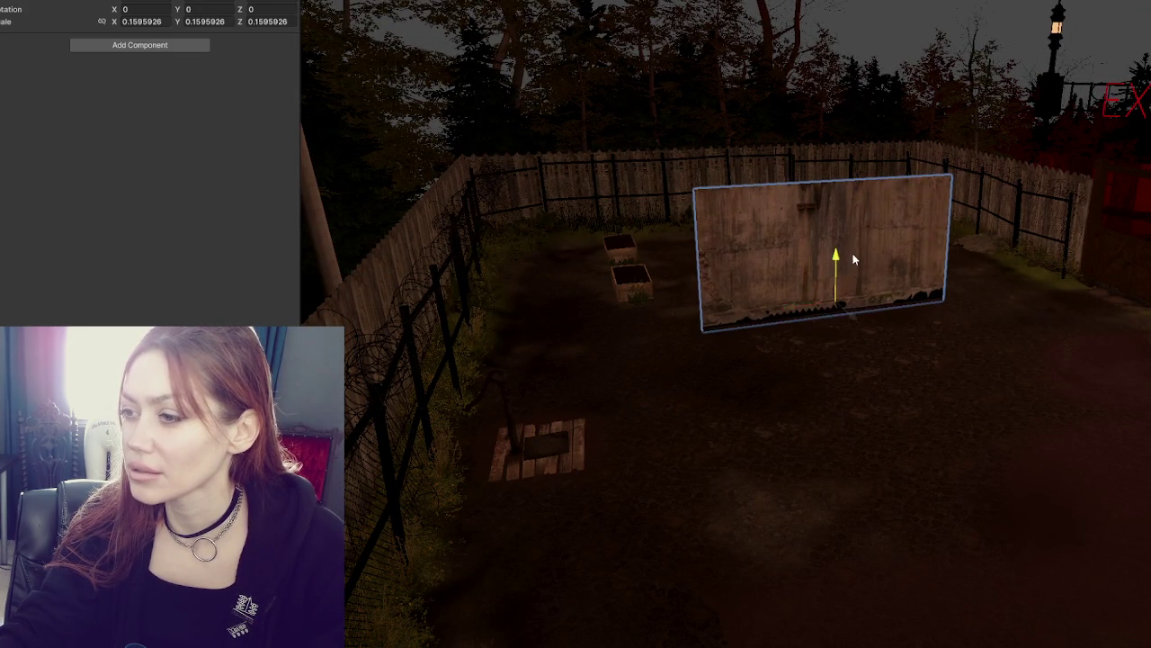
mouse_move(853, 318)
mouse_down()
mouse_move(751, 216)
mouse_move(829, 284)
mouse_move(983, 463)
mouse_move(897, 431)
mouse_up()
scroll(861, 360, down, 5)
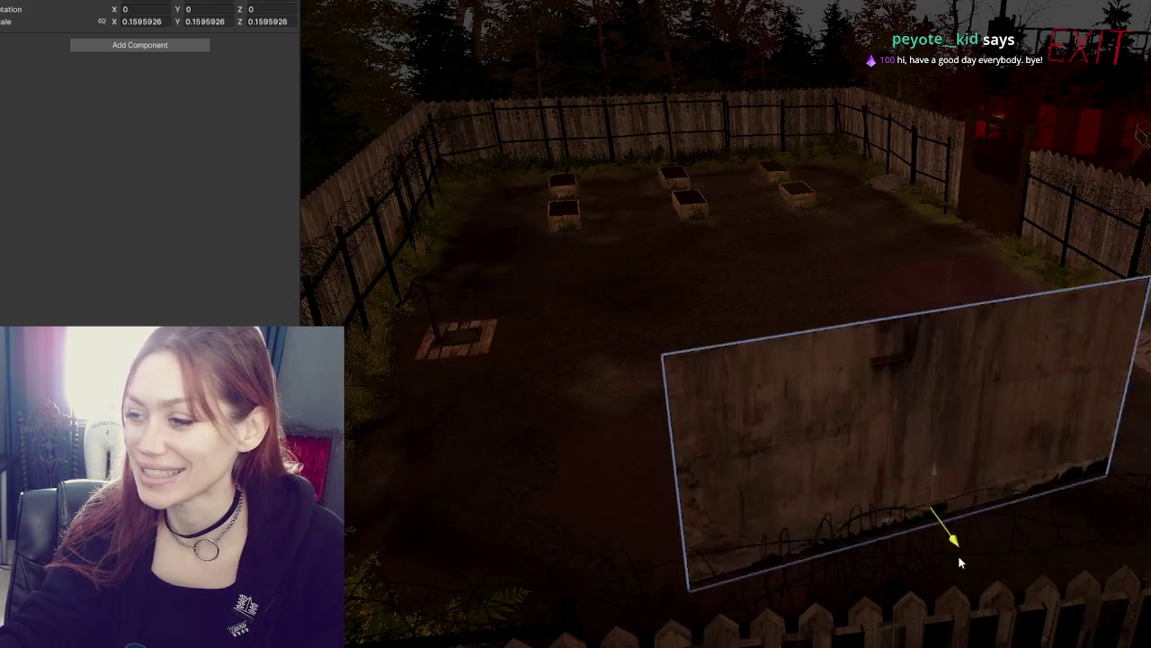
mouse_move(959, 557)
mouse_down()
mouse_move(689, 185)
mouse_move(873, 531)
mouse_move(807, 290)
mouse_move(488, 334)
mouse_move(423, 376)
mouse_move(933, 334)
mouse_move(960, 316)
mouse_move(882, 215)
mouse_move(1106, 432)
mouse_move(1097, 393)
mouse_move(902, 296)
mouse_move(846, 233)
mouse_move(888, 235)
mouse_move(1064, 308)
mouse_move(1147, 414)
mouse_move(1074, 243)
mouse_move(877, 167)
mouse_move(1091, 248)
mouse_move(1147, 396)
mouse_move(1057, 304)
mouse_move(745, 292)
mouse_move(705, 277)
mouse_move(814, 344)
mouse_move(769, 347)
mouse_up()
Undo the wall's last move and slide it along its X axis
key(f)
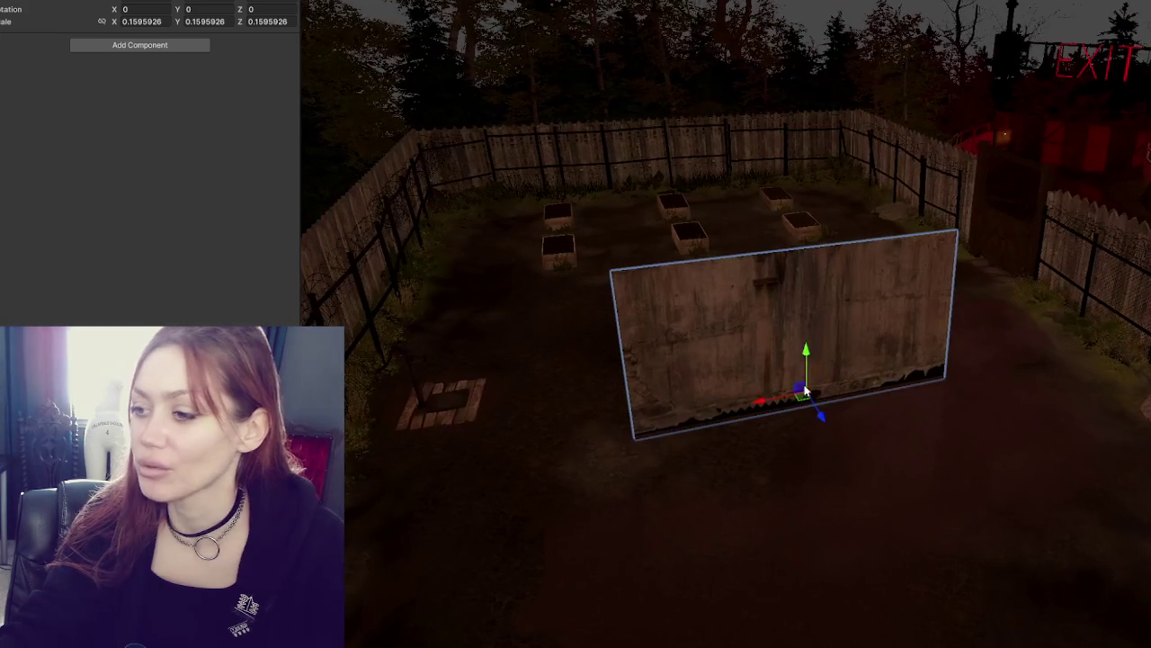
scroll(821, 420, down, 5)
key(ctrl+z)
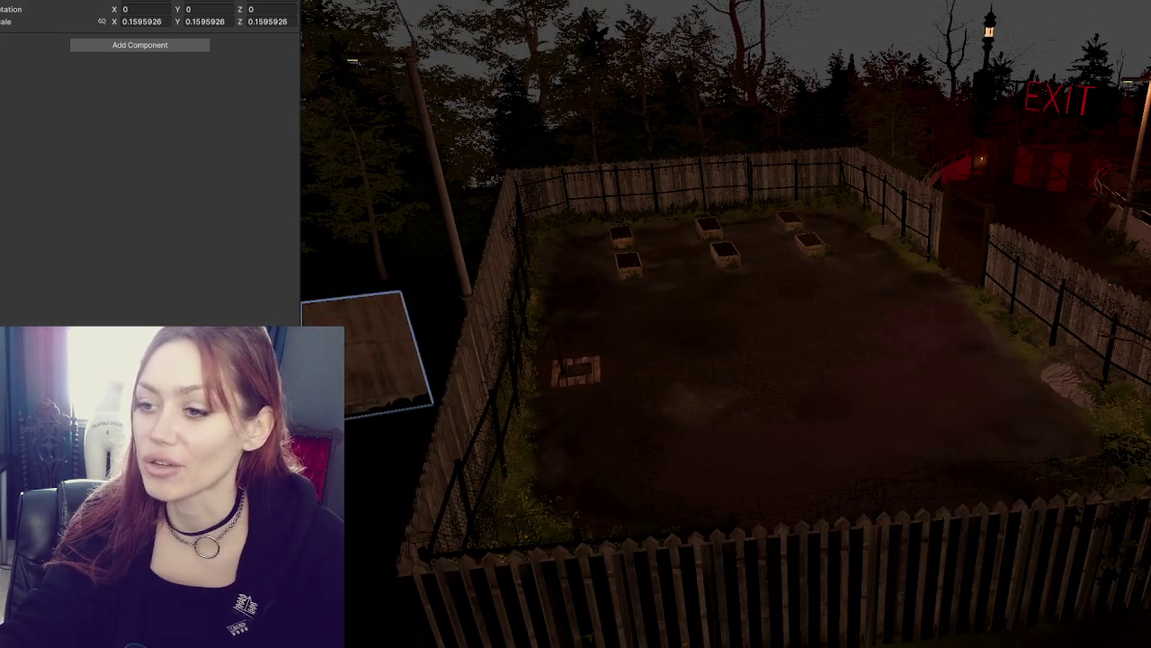
key(f)
mouse_move(499, 347)
mouse_down()
mouse_move(270, 349)
mouse_move(307, 296)
mouse_move(261, 333)
mouse_up()
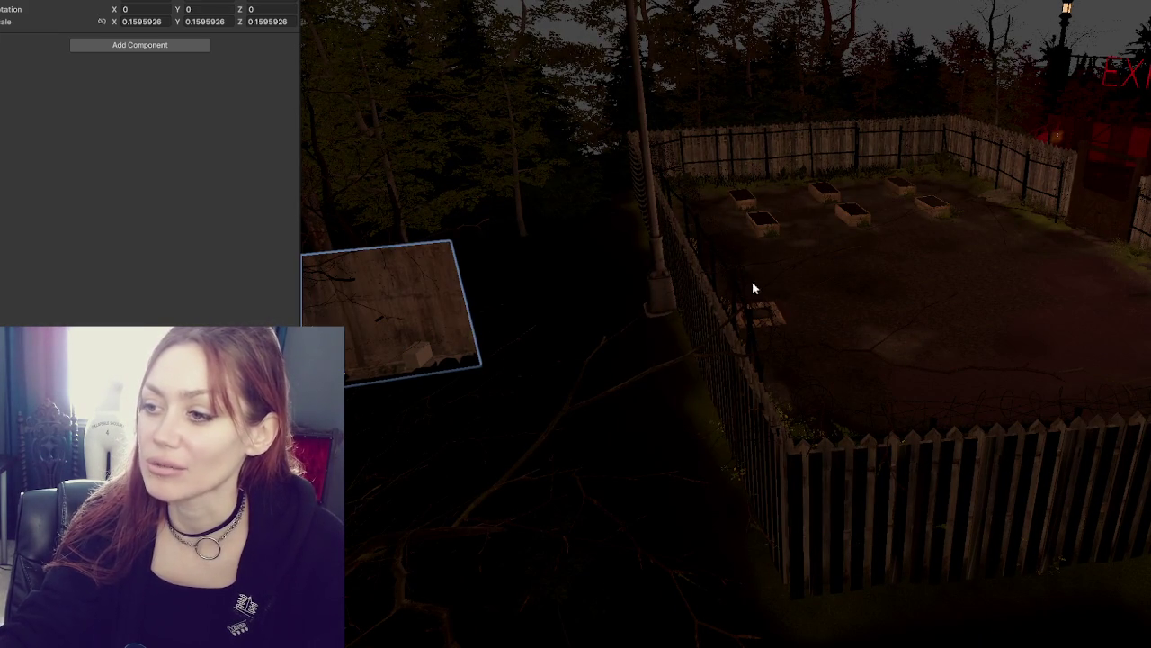
Turn off the Mesh Renderer on the small cube near the wall
click(417, 362)
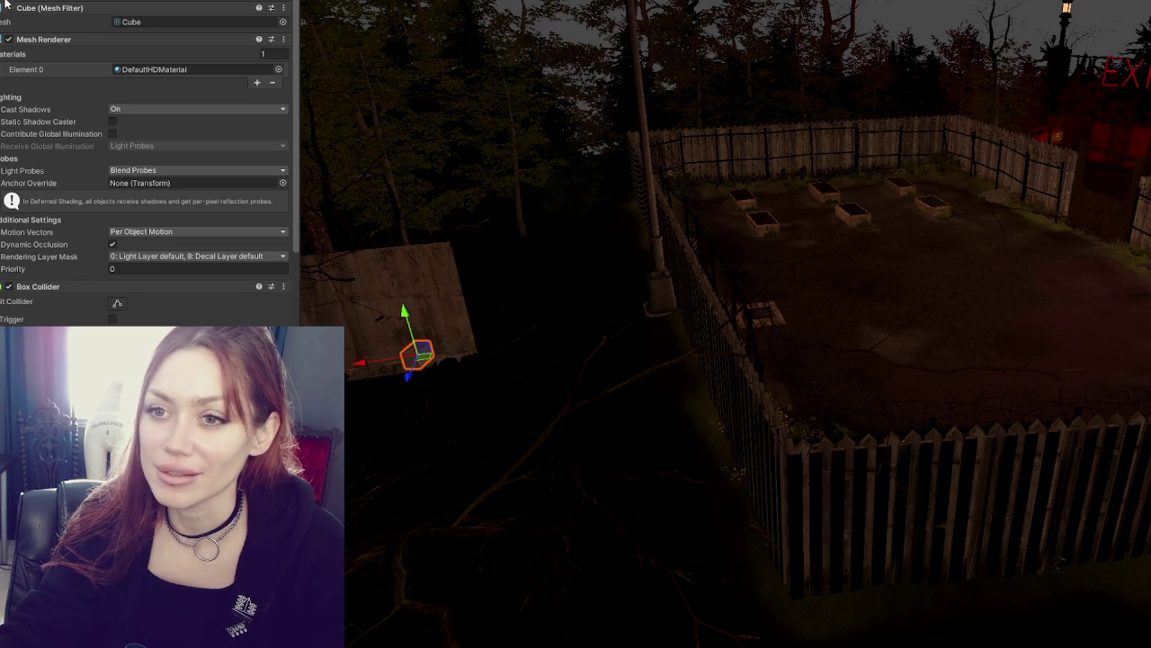
click(393, 213)
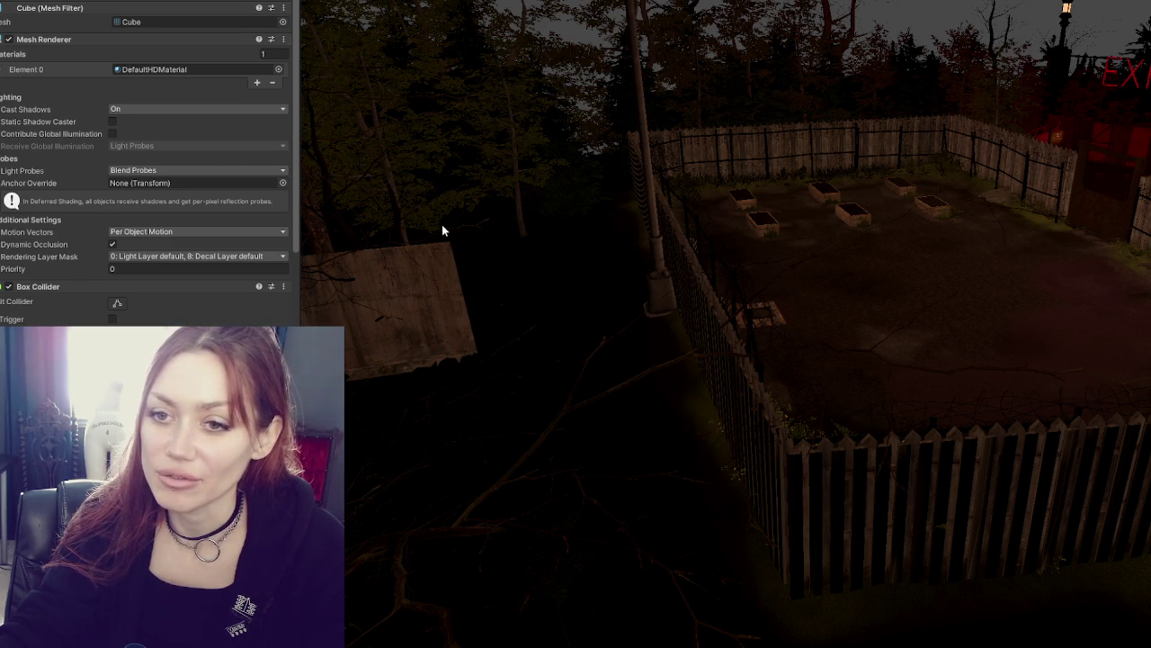
key(f)
click(5, 40)
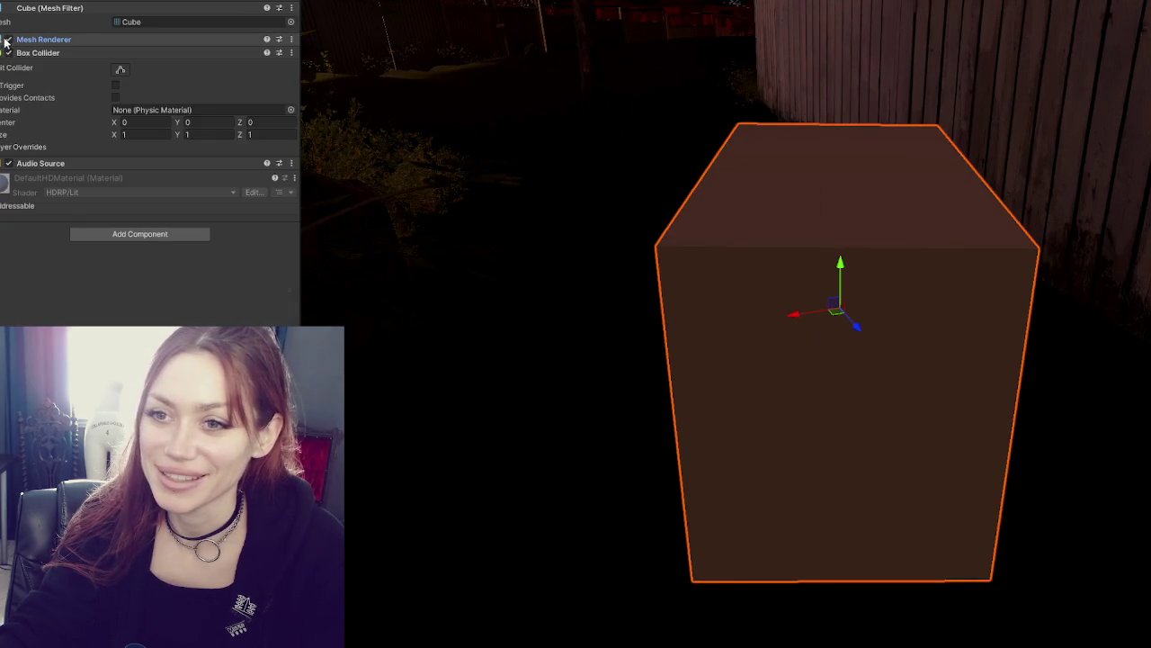
click(5, 40)
click(5, 39)
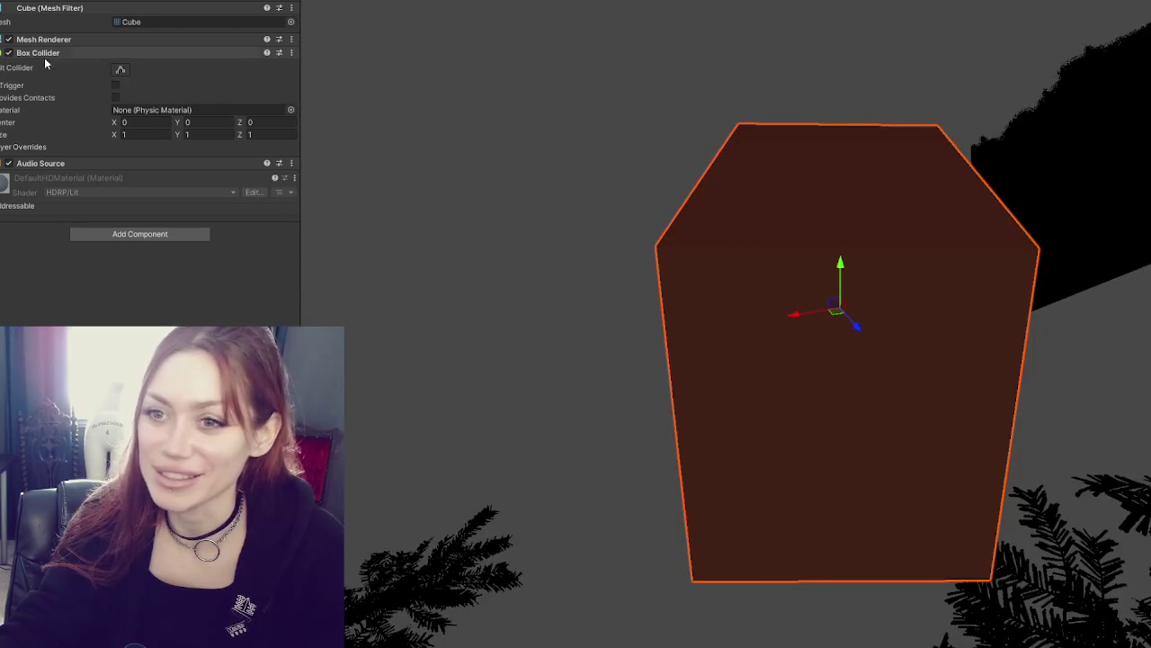
click(8, 40)
Move the concrete wall panel over to the right edge of the garden by the fence
scroll(144, 135, down, 3)
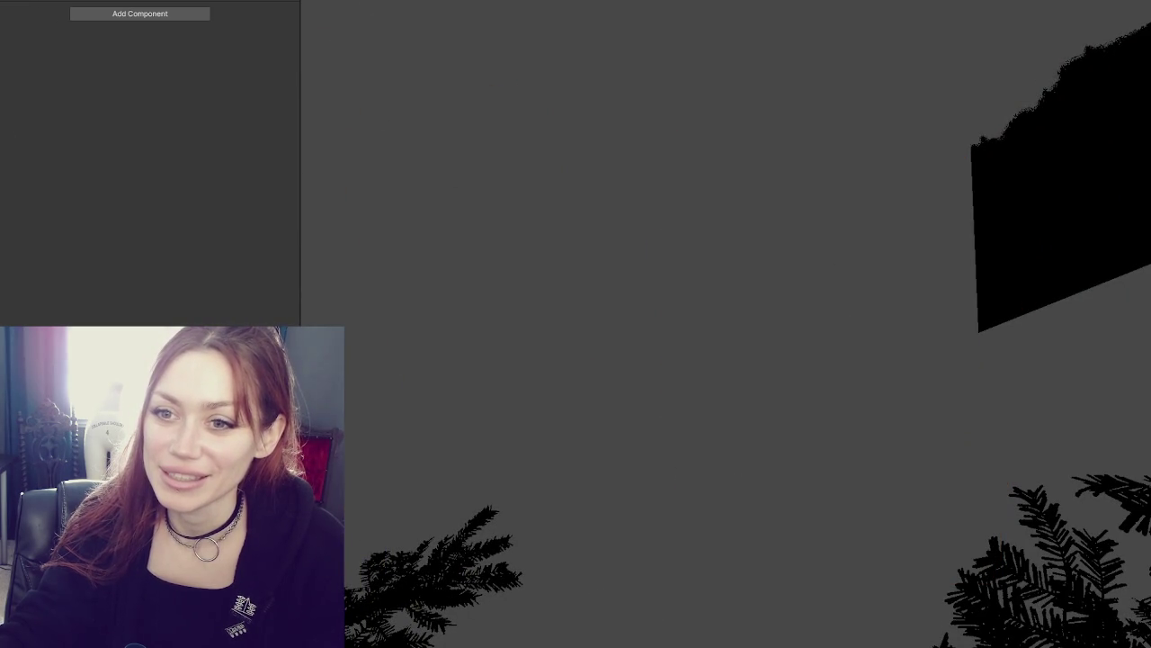
scroll(144, 135, up, 3)
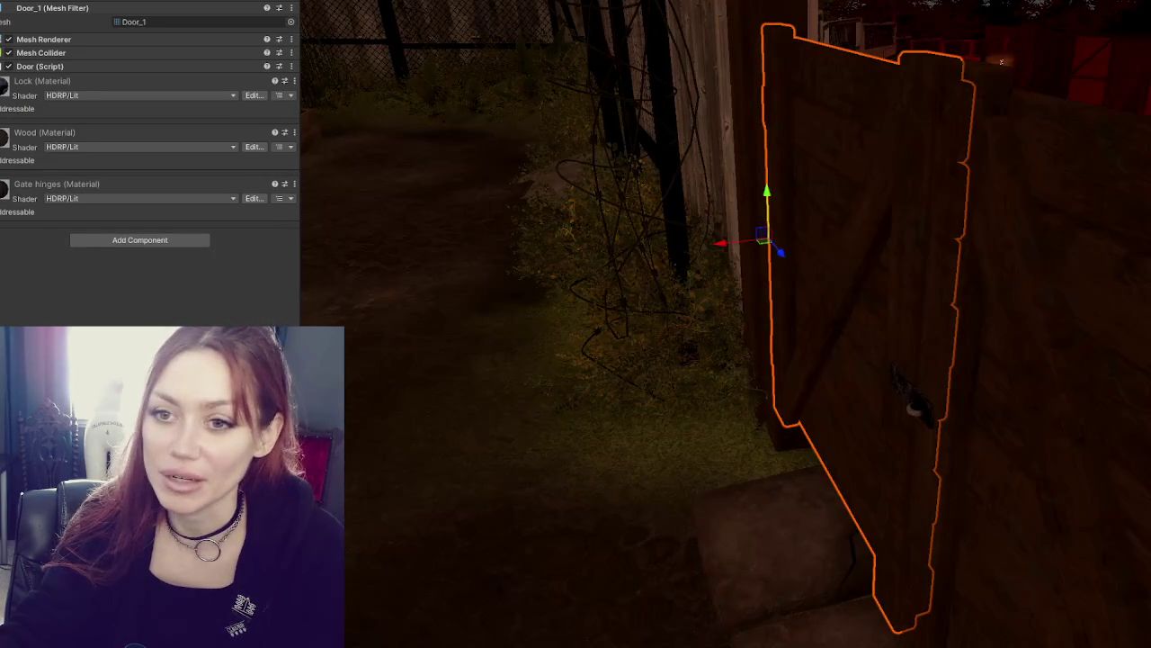
scroll(564, 259, down, 10)
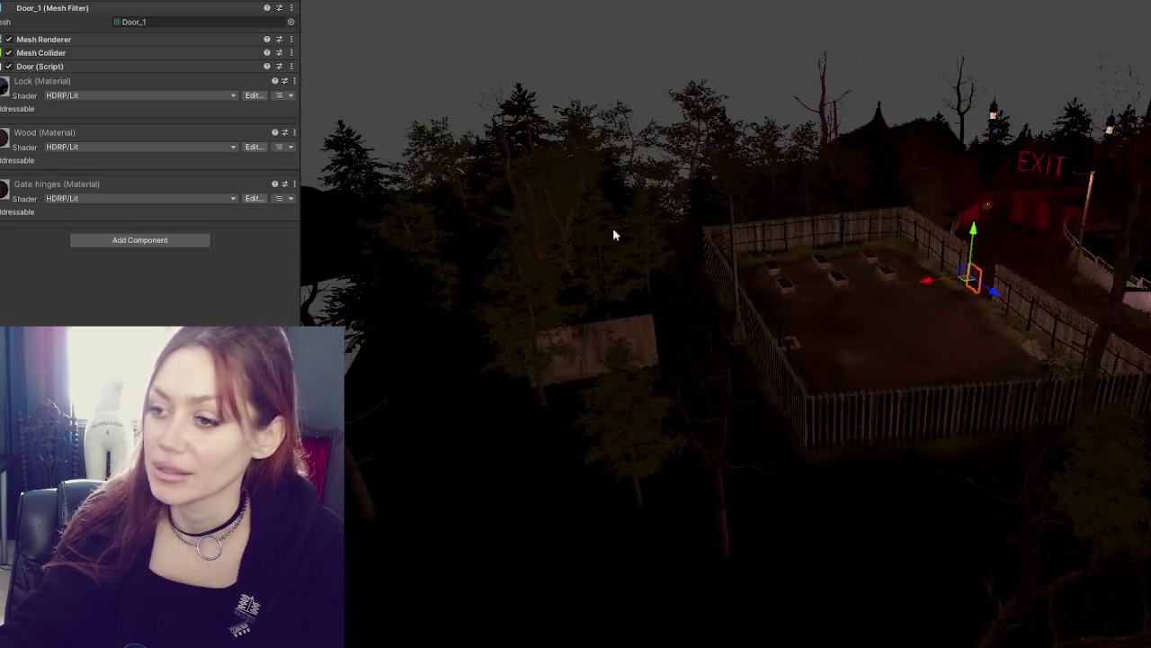
click(630, 340)
mouse_move(551, 388)
mouse_down()
mouse_move(1144, 298)
mouse_move(990, 191)
mouse_move(1002, 166)
mouse_up()
Move the panel left toward the lamp post and raise it slightly
key(w)
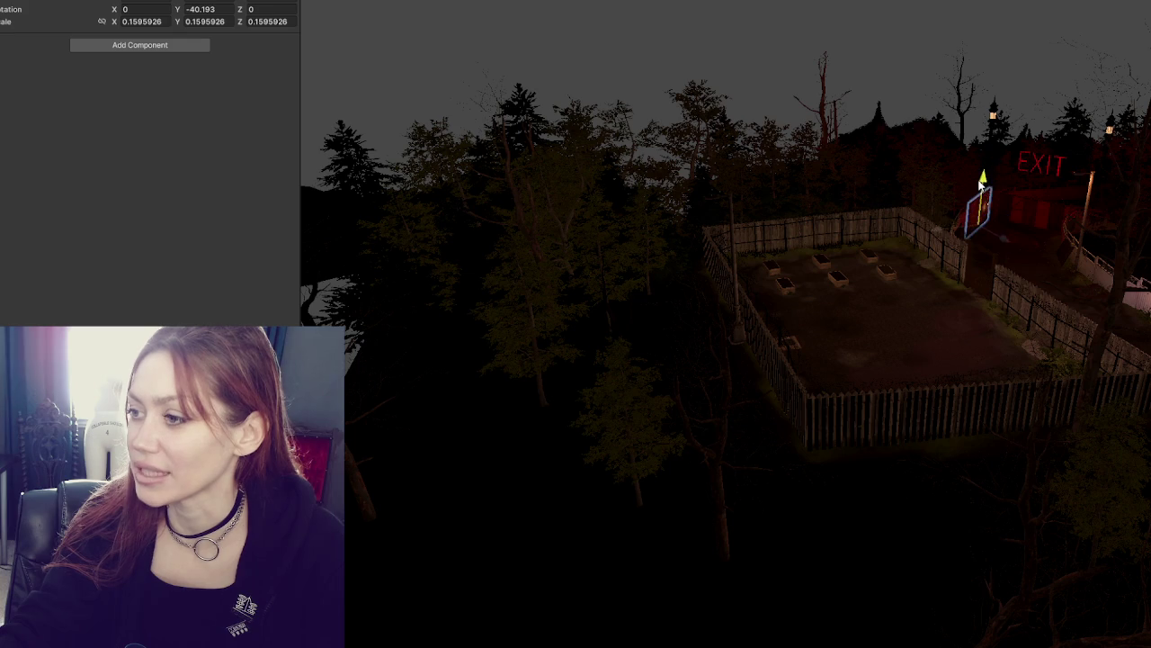
key(f)
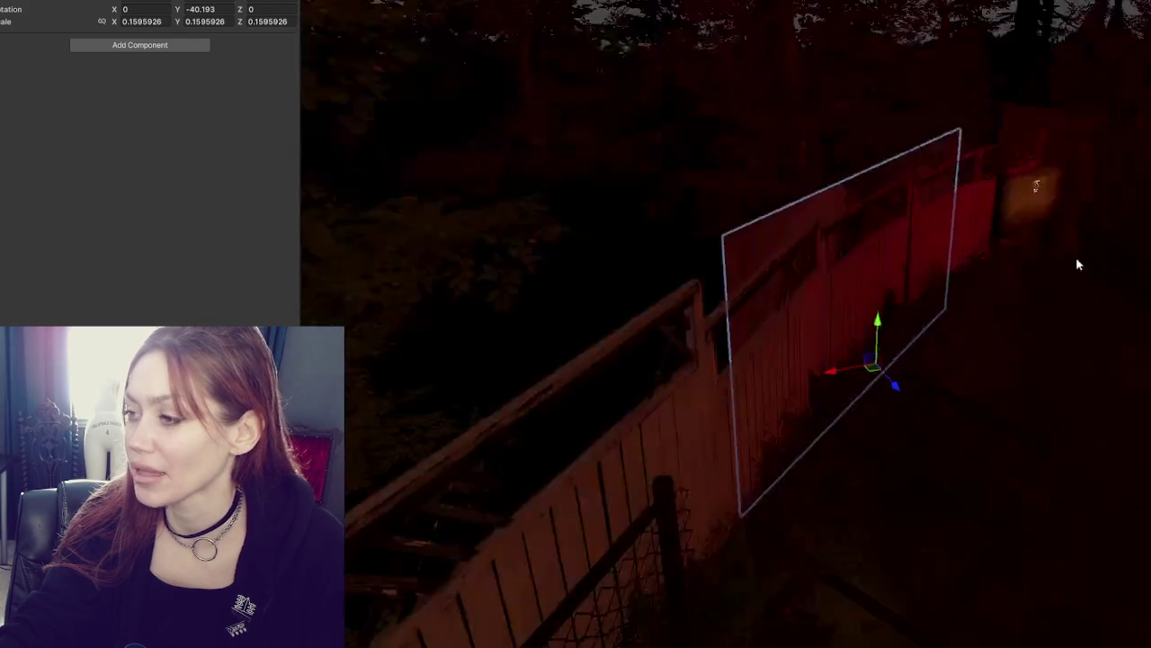
mouse_move(862, 365)
mouse_down()
mouse_move(766, 386)
mouse_move(619, 378)
mouse_move(566, 401)
mouse_up()
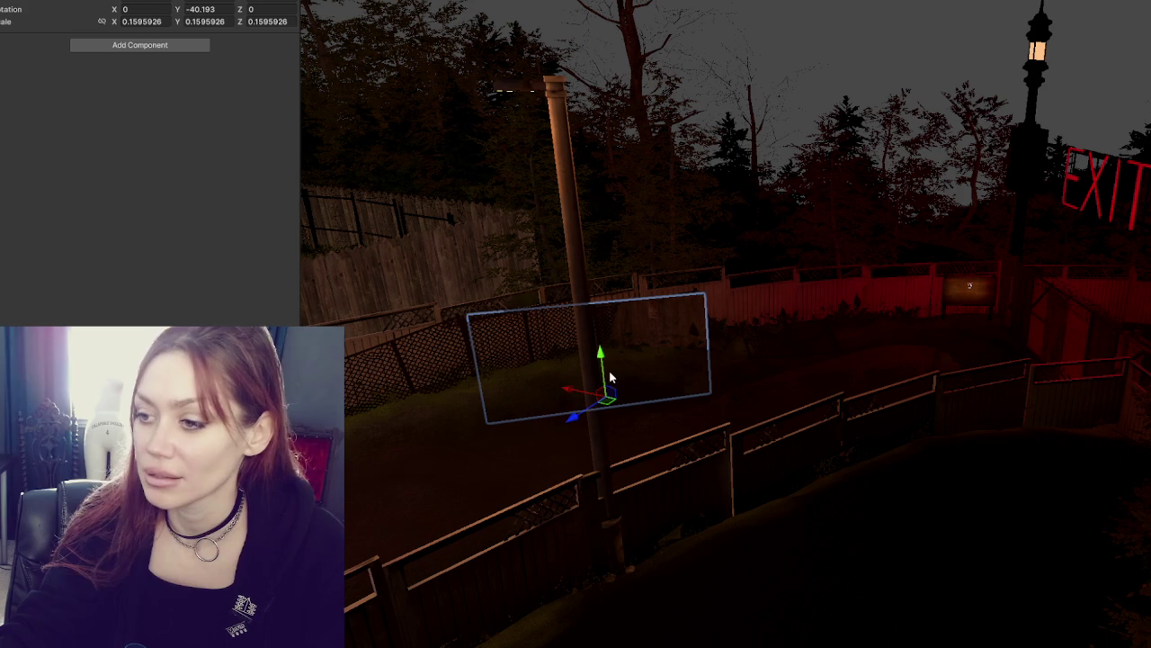
drag(602, 357, 617, 314)
Rotate the panel to -49.886 on Y and adjust its height alongside the wooden fence
key(e)
mouse_move(617, 362)
mouse_down()
mouse_move(601, 372)
mouse_move(580, 347)
mouse_move(611, 354)
mouse_up()
key(w)
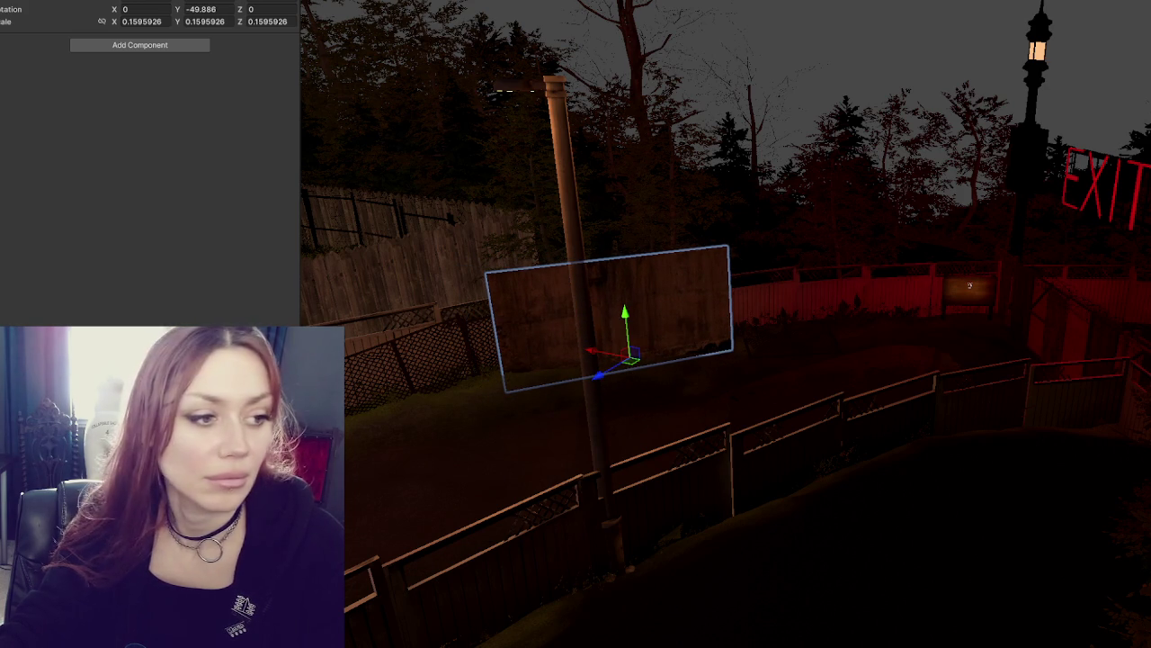
scroll(784, 259, up, 5)
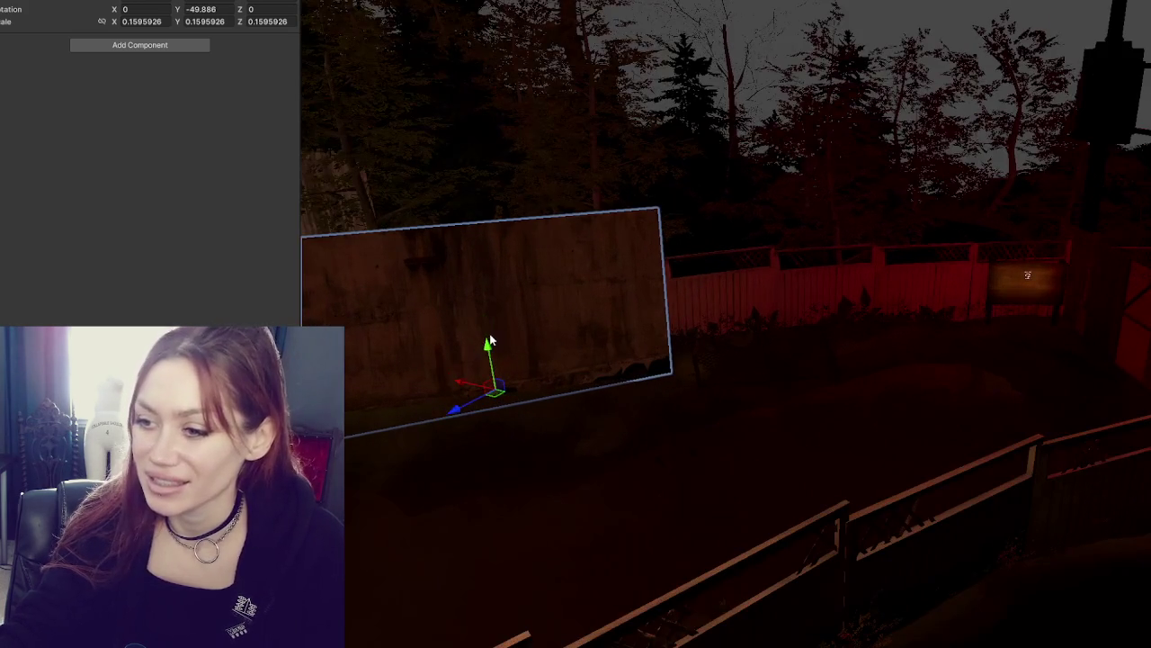
mouse_move(489, 342)
mouse_down()
mouse_move(484, 374)
mouse_move(483, 326)
mouse_move(150, 84)
mouse_up()
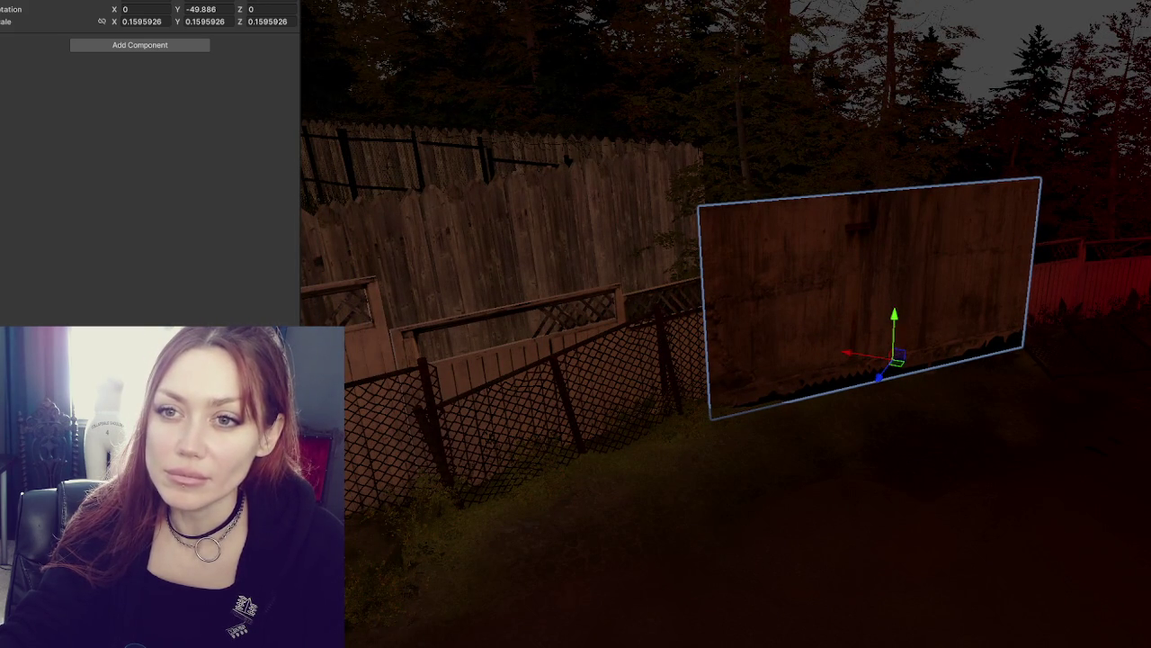
mouse_move(810, 341)
mouse_down()
mouse_move(1084, 288)
mouse_move(920, 277)
mouse_up()
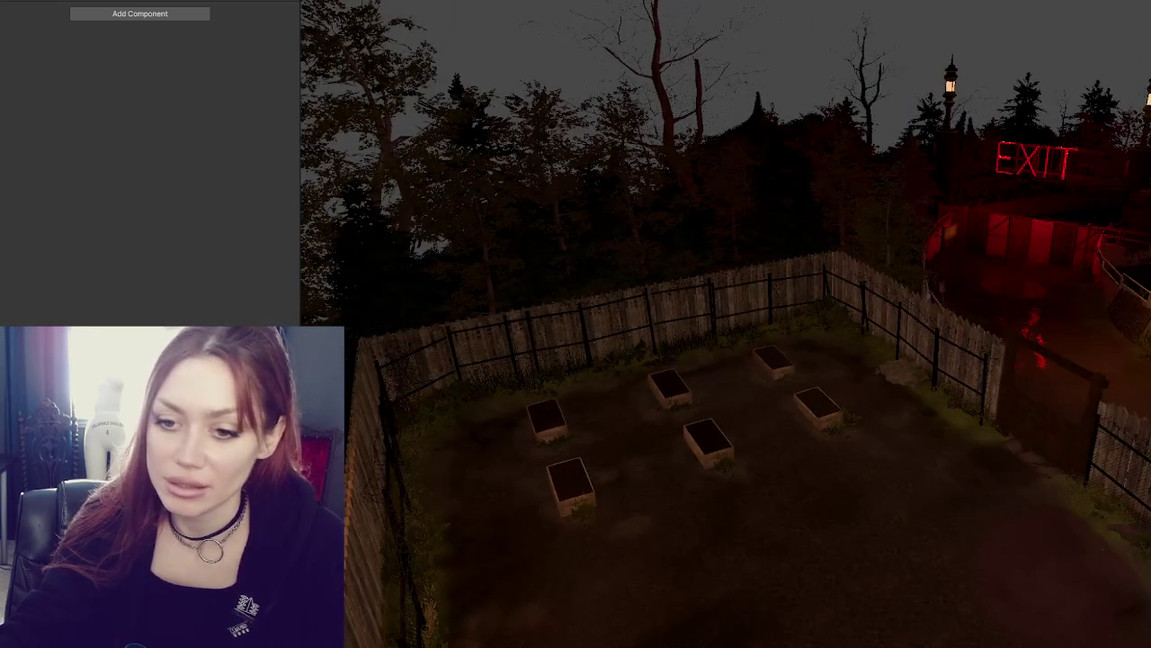